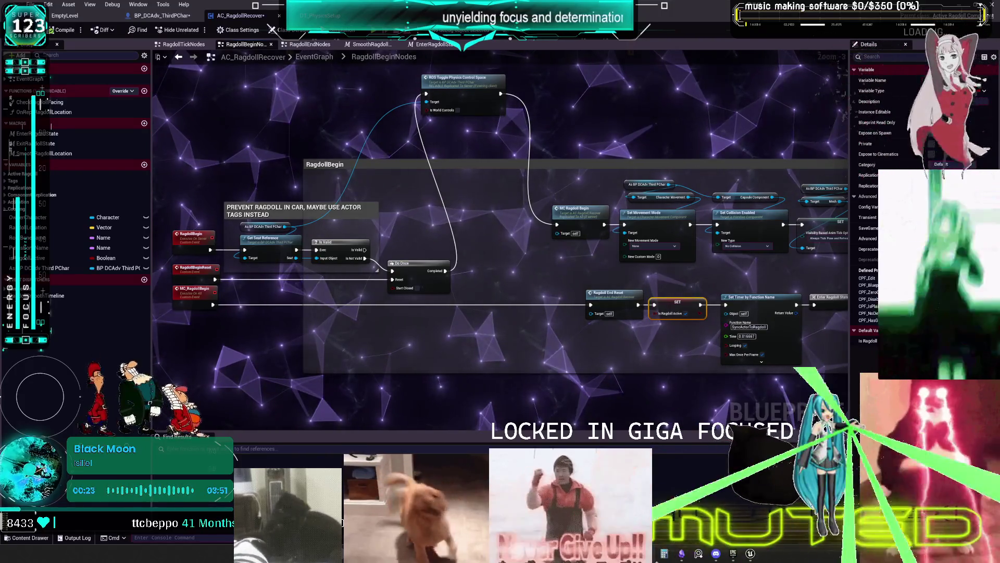
Step: Leave the Unreal ragdoll graph for the Obsidian TO DO CHART flowchart canvas
key("alt+Tab")
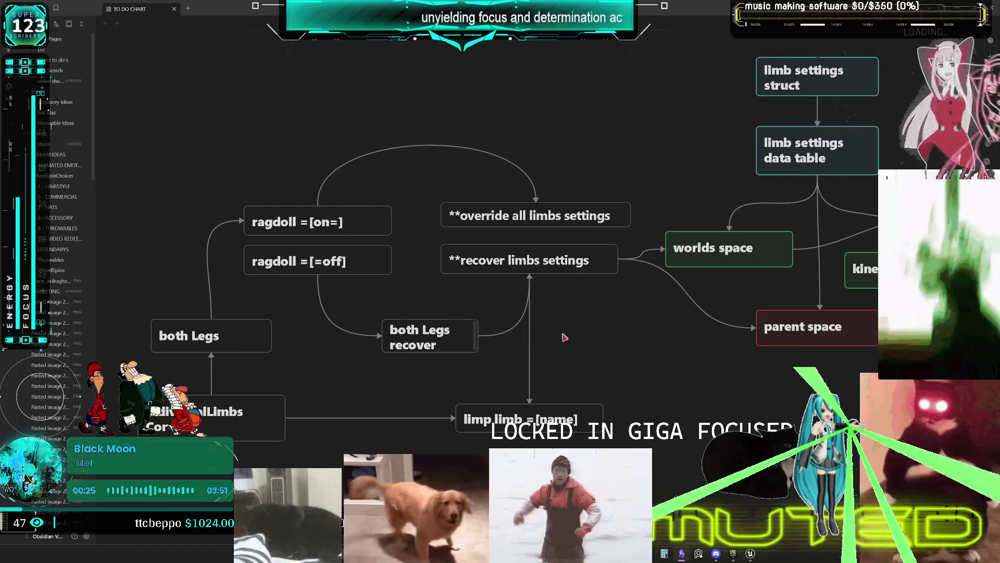
right_click(563, 339)
left_click(655, 282)
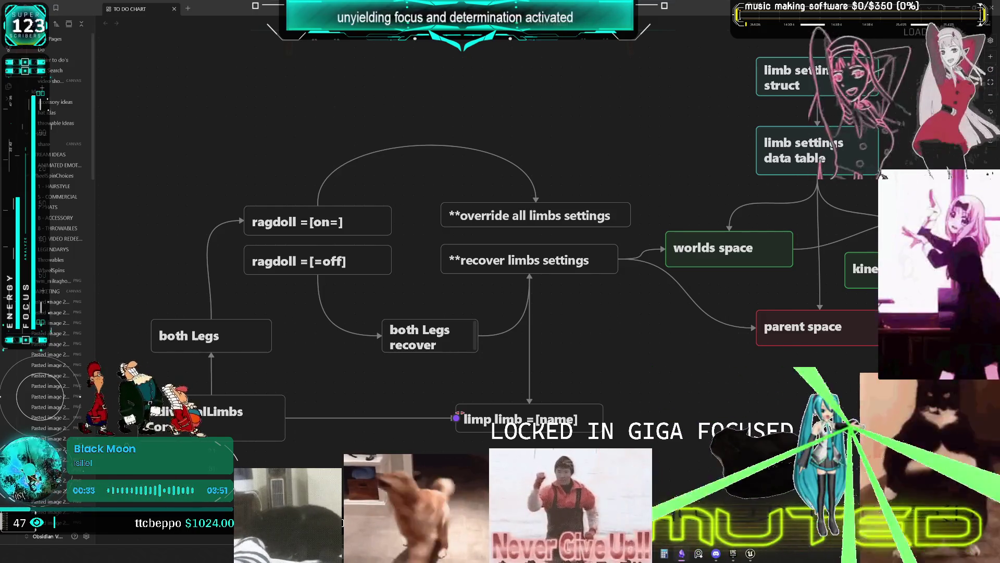
Step: Duplicate the limp limb = [name] card below it and retype it as 'Component:isRagdolling?'
left_click(463, 418)
scroll(599, 313, "down", 5)
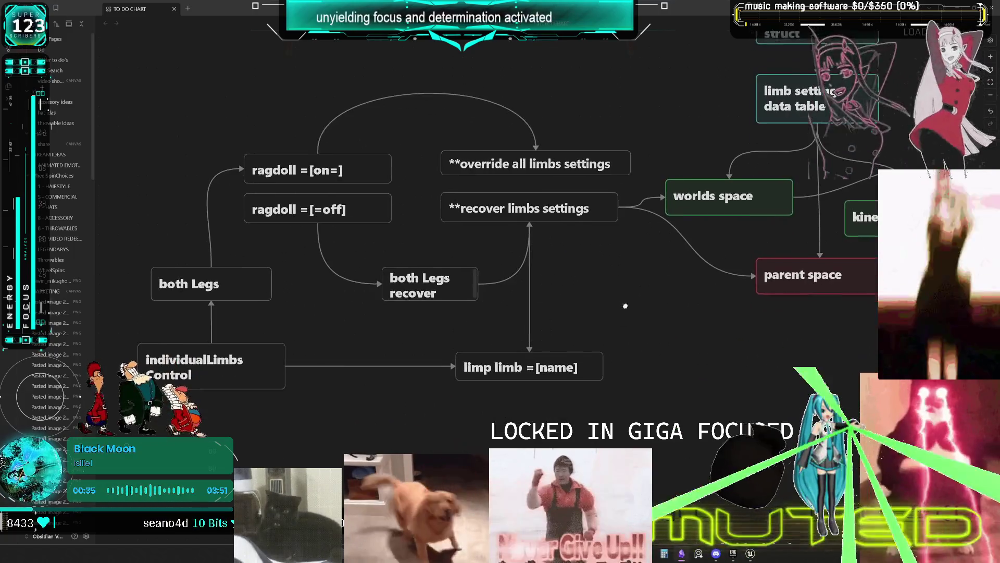
mouse_move(558, 256)
left_mouse_down()
mouse_move(530, 313)
mouse_move(571, 319)
left_mouse_up()
double_click(530, 314)
key("Delete")
key("Delete")
key("Delete")
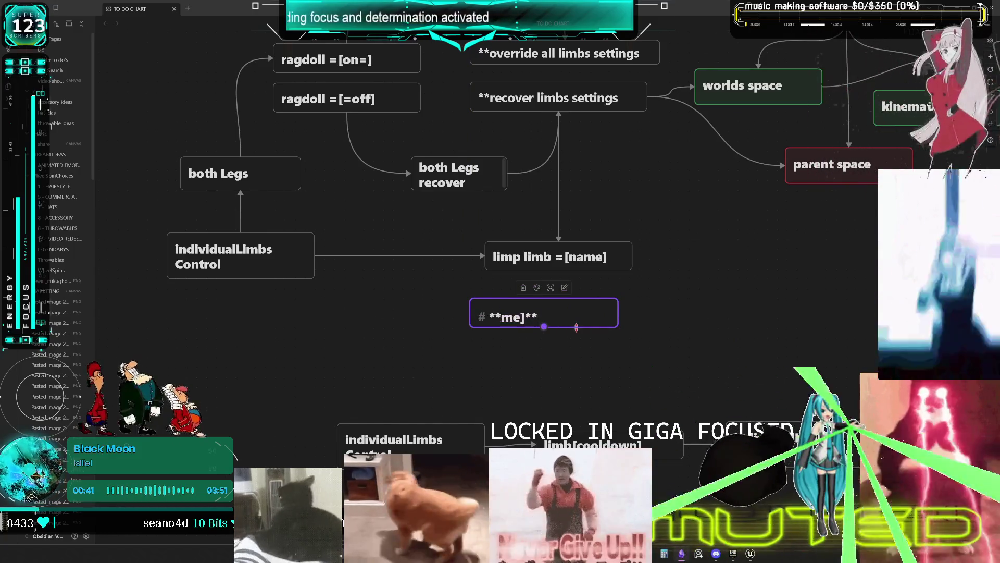
type("ragd")
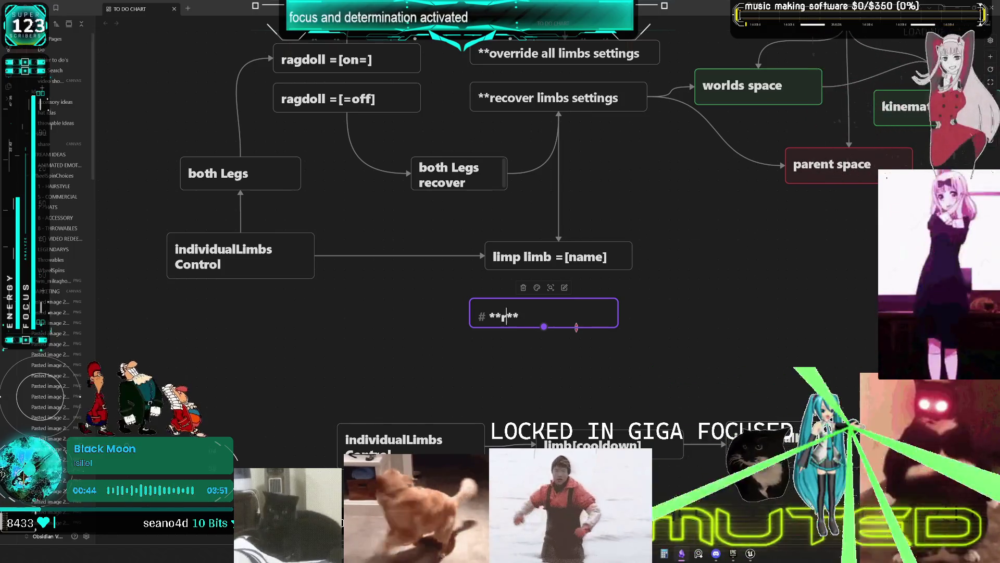
key("BackSpace")
key("BackSpace")
key("BackSpace")
key("BackSpace")
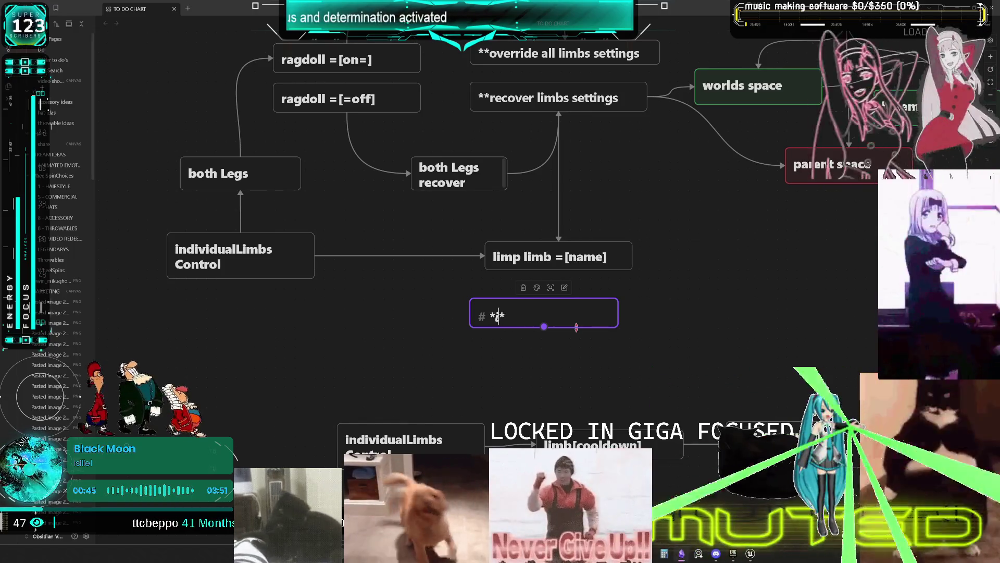
key("Delete")
key("Delete")
type("Com")
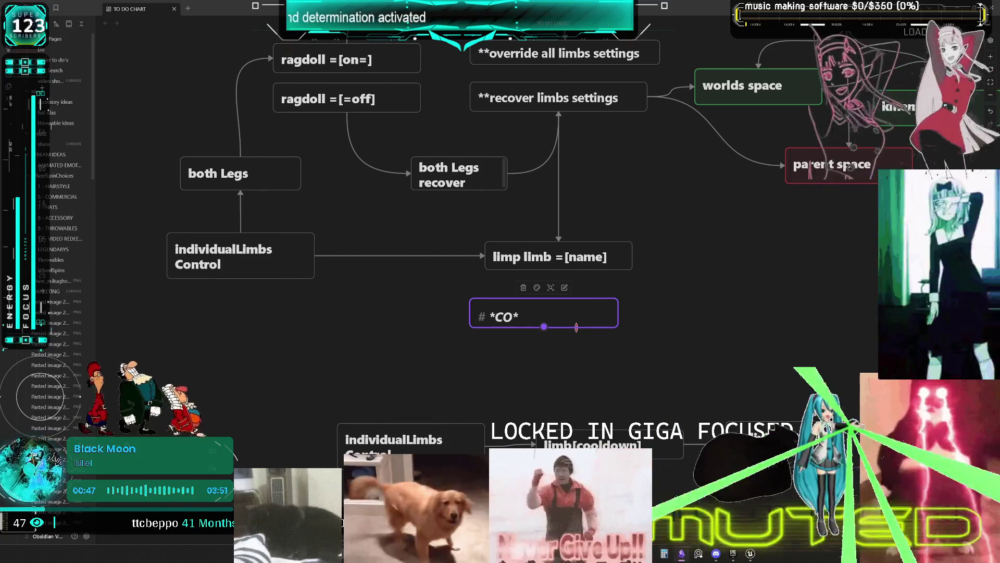
type("io")
key("BackSpace")
key("BackSpace")
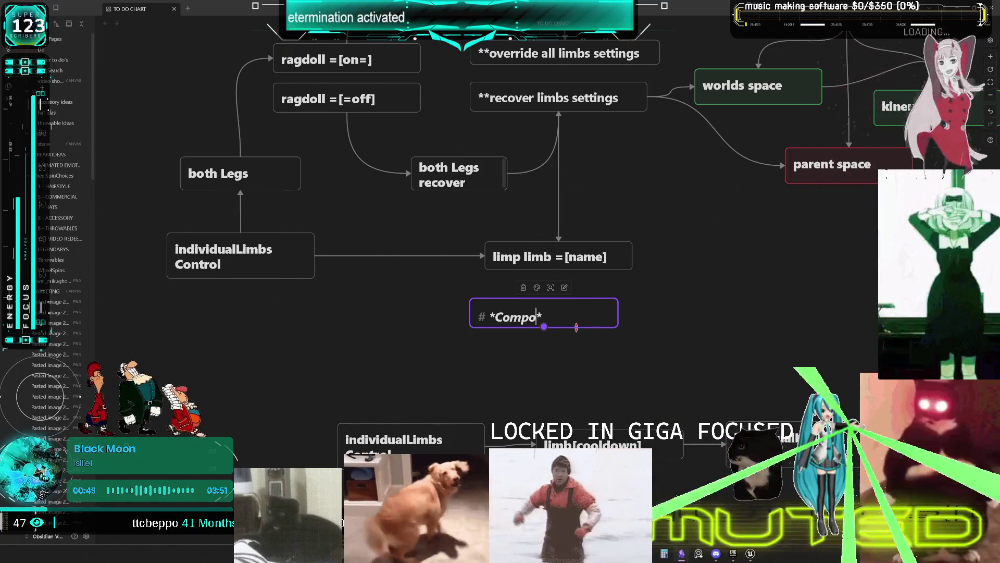
type("onent")
type(":israg")
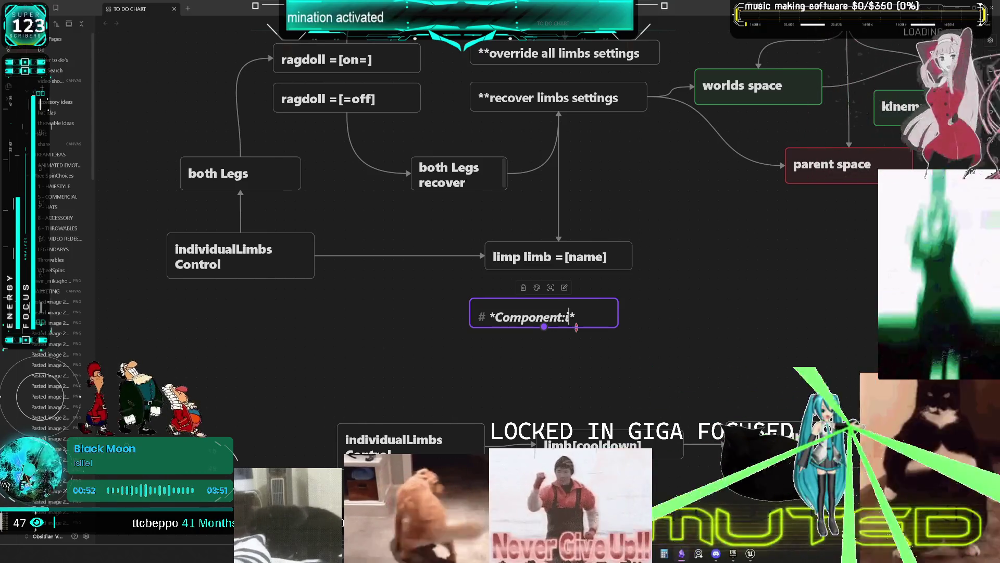
key("BackSpace")
key("BackSpace")
key("BackSpace")
type("Ra")
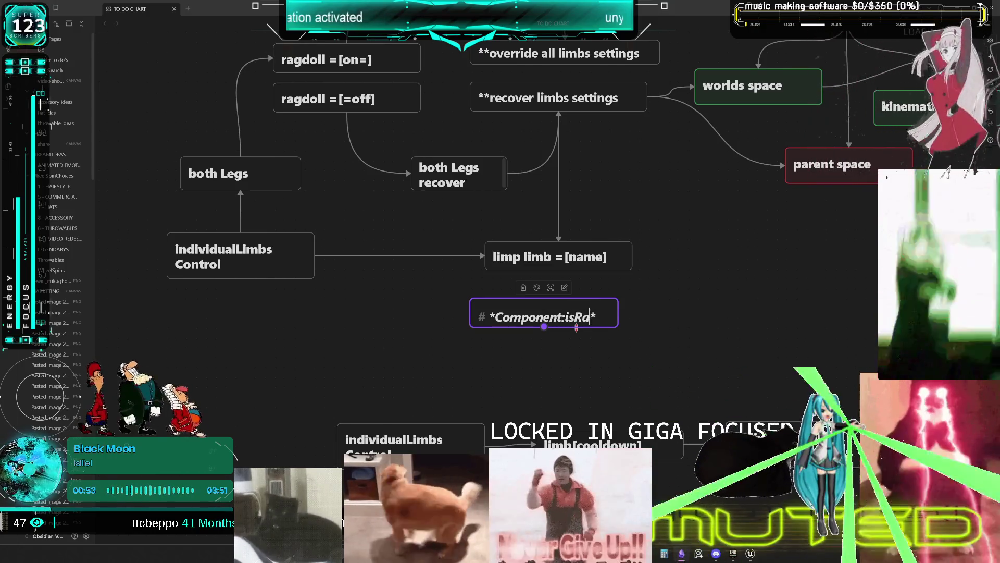
type("gdolling")
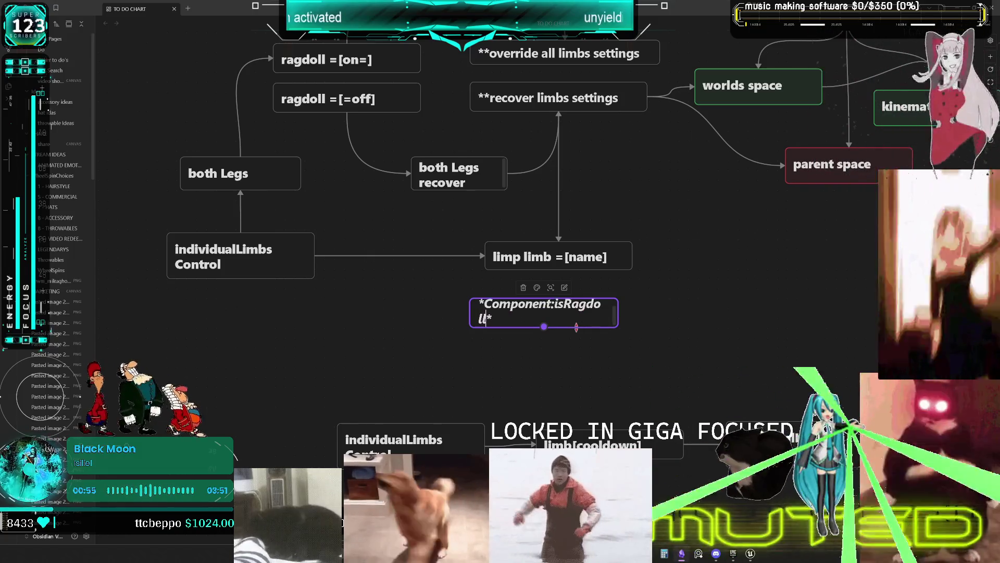
type("?")
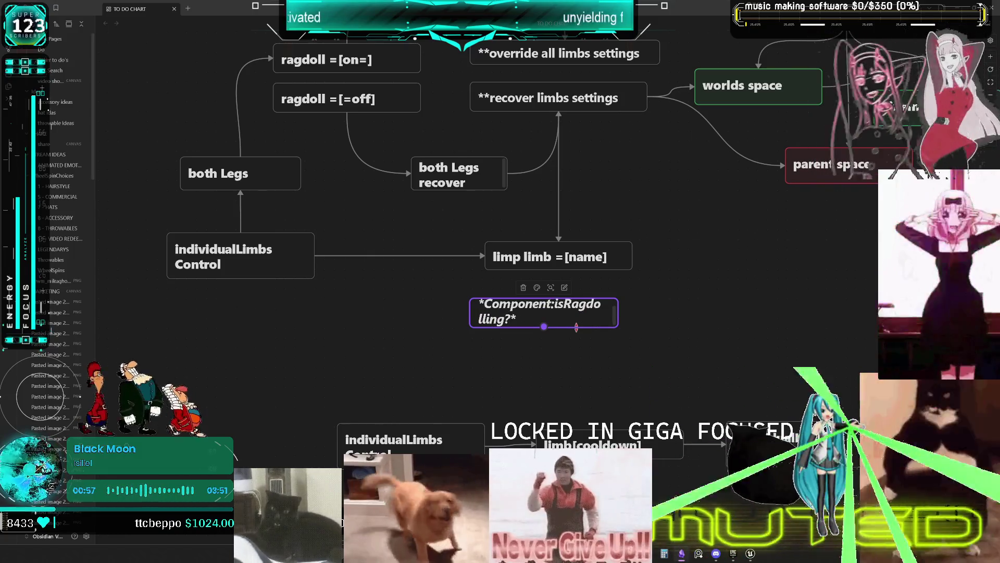
key("Escape")
Step: Widen the new card so its text fits on one line and colour it red
left_click_drag(617, 327, 670, 323)
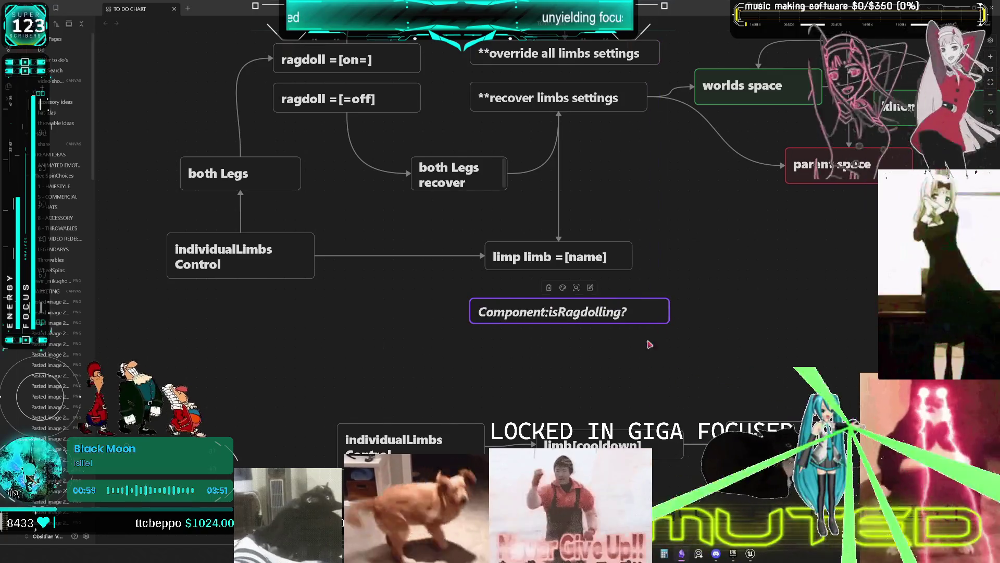
left_click(562, 287)
left_click(542, 305)
left_click(566, 361)
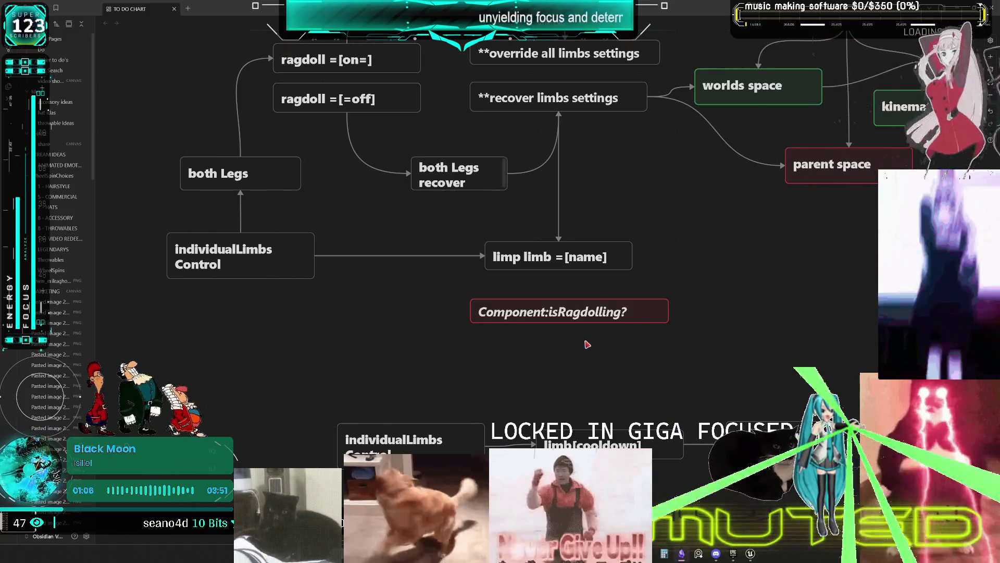
Step: Copy the Component:isRagdolling? card and place the duplicate beside it
scroll(696, 331, "up", 3)
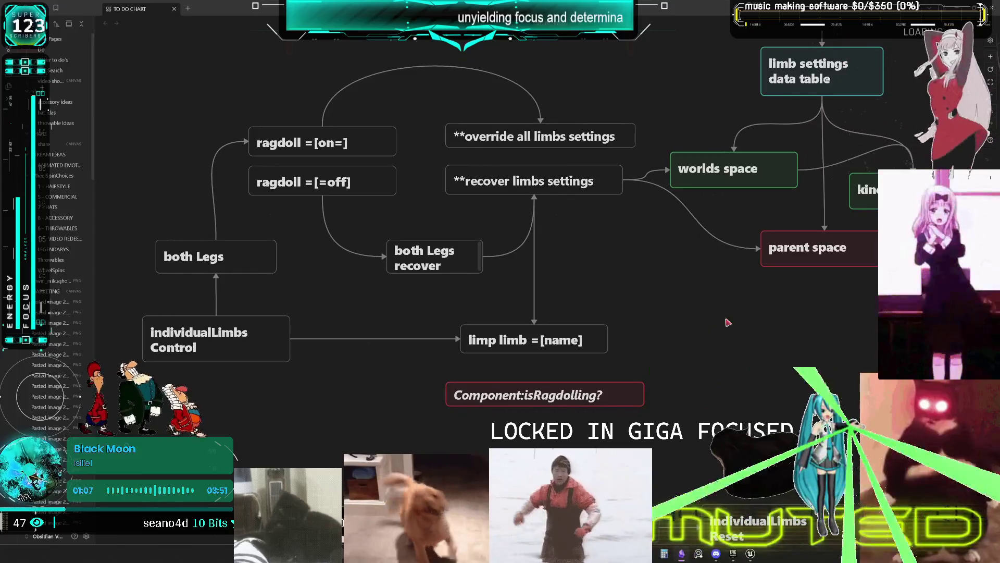
scroll(717, 320, "left", 2)
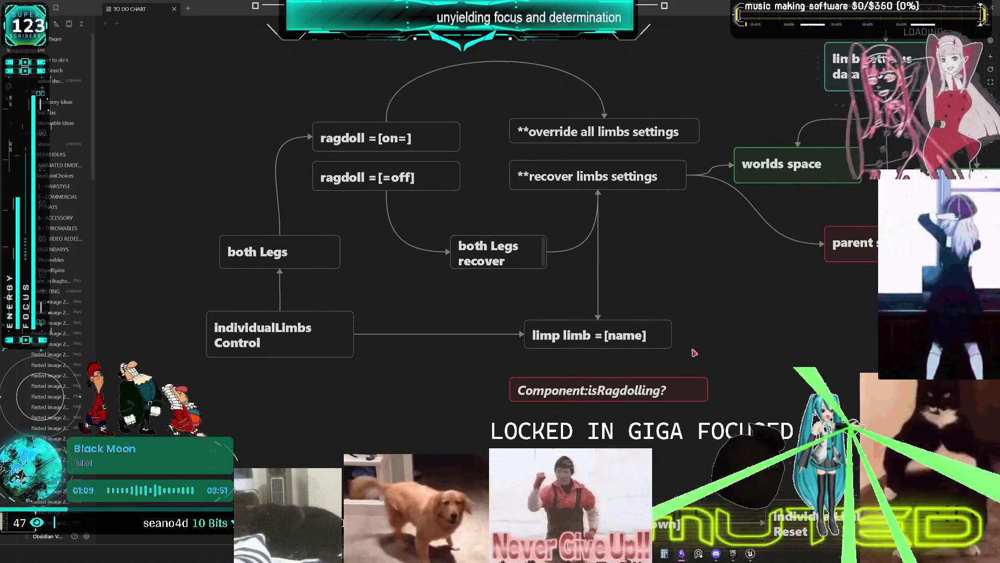
scroll(766, 331, "right", 2)
scroll(766, 331, "down", 1)
left_click(590, 328)
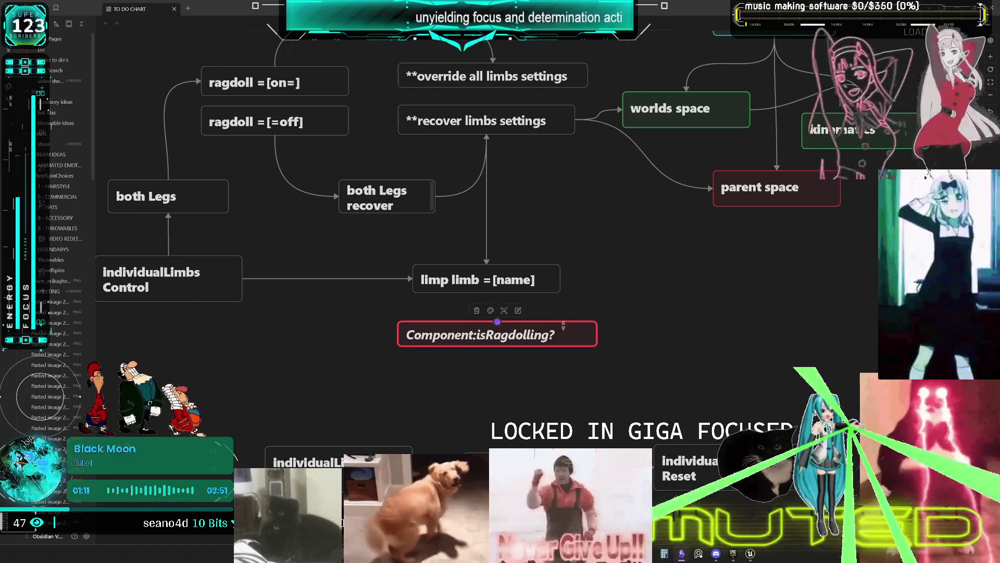
key("ctrl+c")
key("ctrl+v")
left_click_drag(520, 283, 704, 336)
Step: Retype the copy as 'RepNotisRagdolling?' and draw an arrow to it from Component:isRagdolling?
double_click(696, 336)
key("BackSpace")
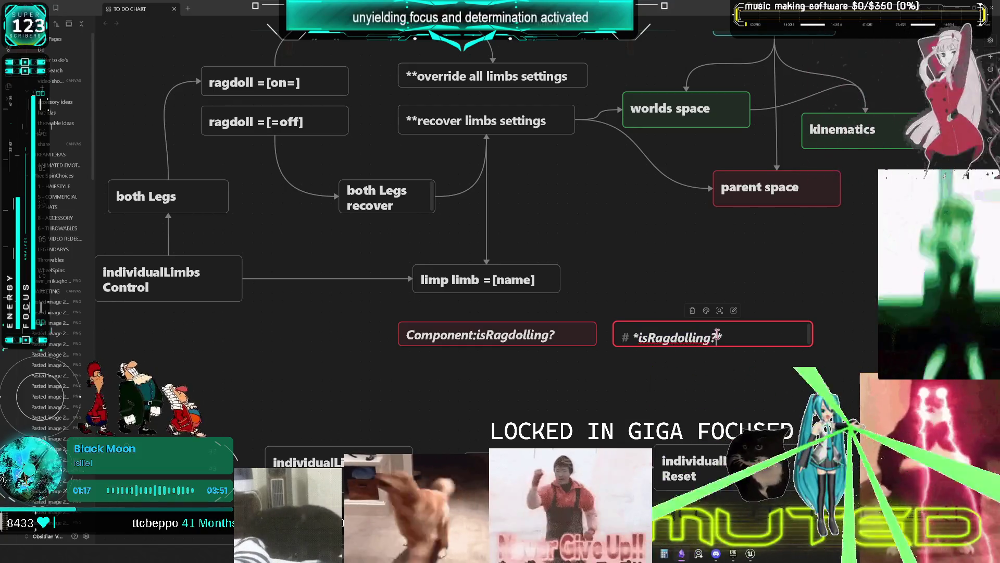
type("RepNo")
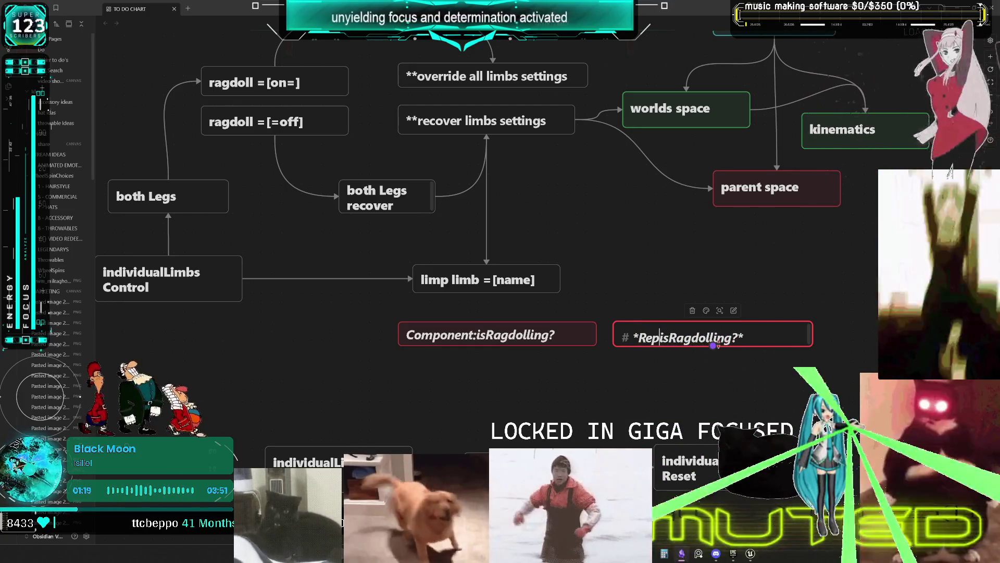
type("t")
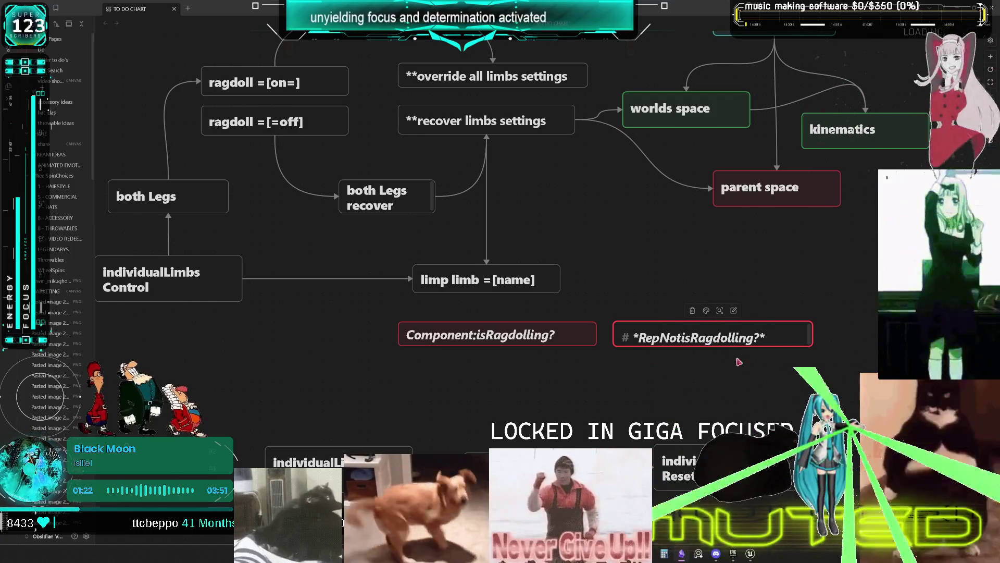
left_click(603, 348)
left_click_drag(596, 338, 677, 333)
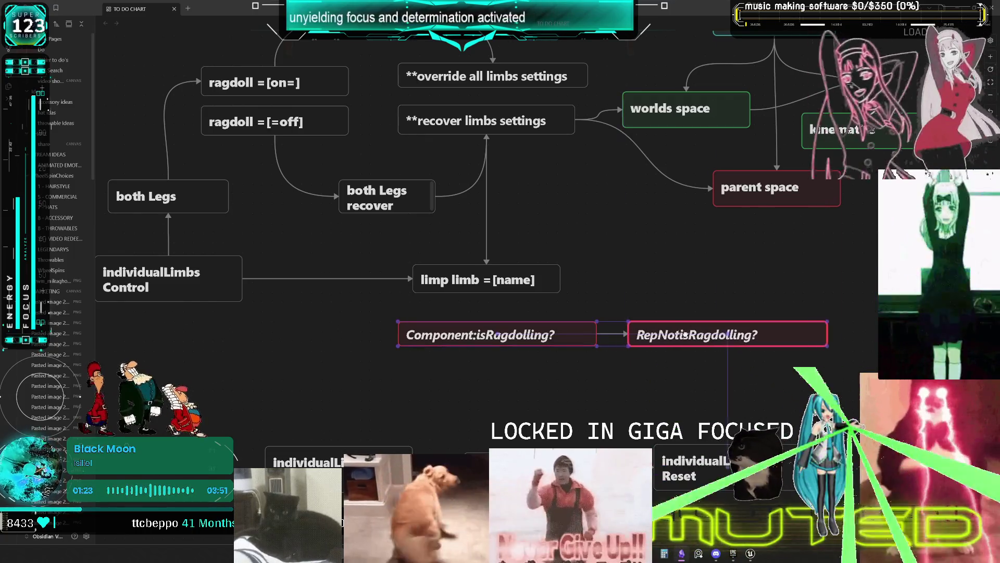
Step: Move both ragdolling cards above the flowchart and arrow ragdoll =[on=] to Component:isRagdolling?
mouse_move(508, 326)
left_mouse_down()
mouse_move(406, 78)
mouse_move(407, 108)
mouse_move(323, 103)
left_mouse_up()
mouse_move(348, 238)
left_mouse_down()
mouse_move(349, 171)
mouse_move(326, 113)
left_mouse_up()
left_click_drag(452, 156, 459, 206)
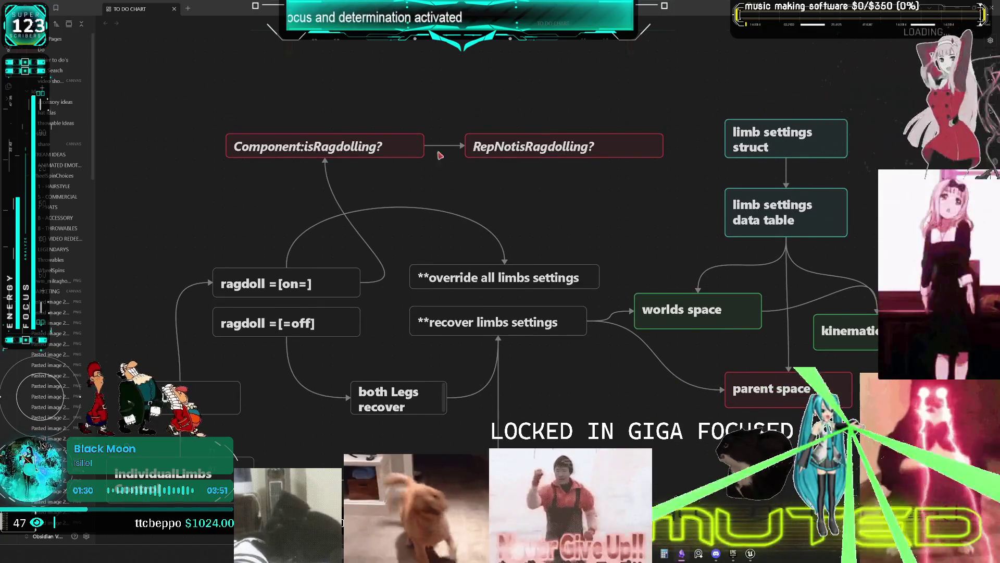
left_click_drag(620, 161, 260, 130)
mouse_move(559, 148)
left_mouse_down()
mouse_move(455, 181)
mouse_move(489, 189)
mouse_move(498, 180)
left_mouse_up()
left_click(520, 134)
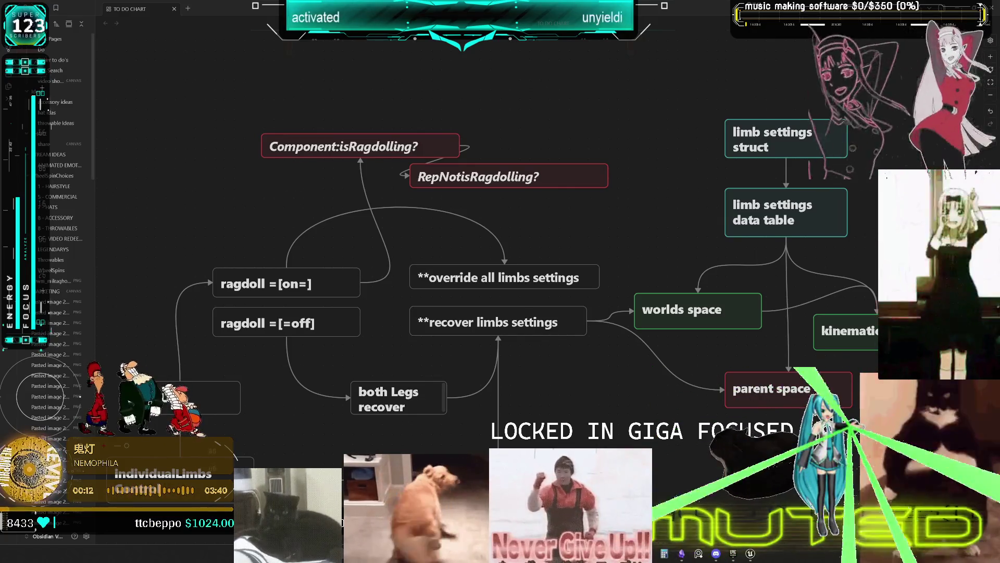
Step: Connect ragdoll =[=off] to Component:isRagdolling?, align the ragdolling cards, and arrow out of RepNotisRagdolling?
left_click_drag(360, 322, 358, 126)
mouse_move(488, 182)
left_mouse_down()
mouse_move(512, 176)
mouse_move(554, 135)
left_mouse_up()
left_click_drag(364, 148, 292, 152)
left_click_drag(550, 148, 483, 149)
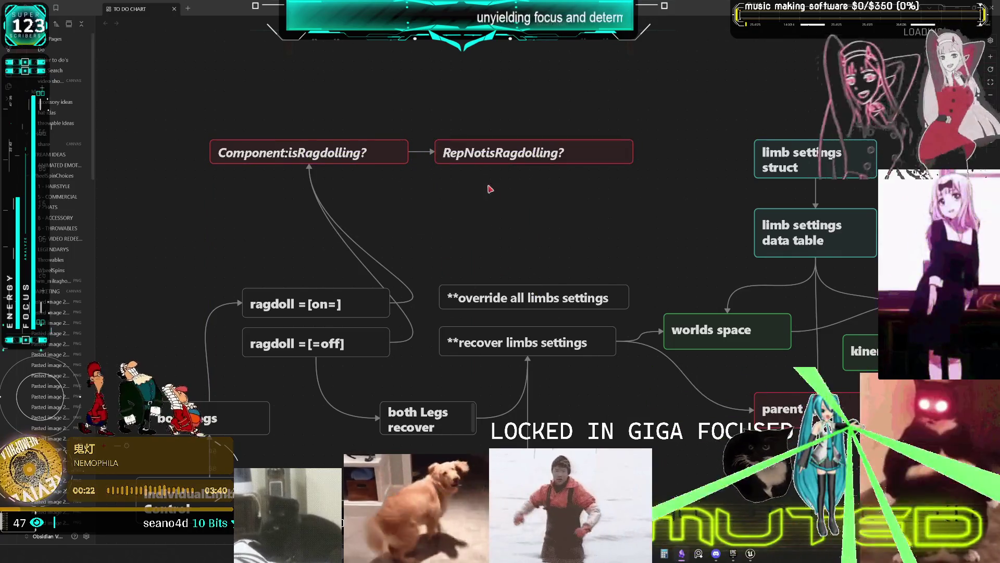
mouse_move(534, 165)
left_mouse_down()
mouse_move(525, 205)
mouse_move(538, 285)
left_mouse_up()
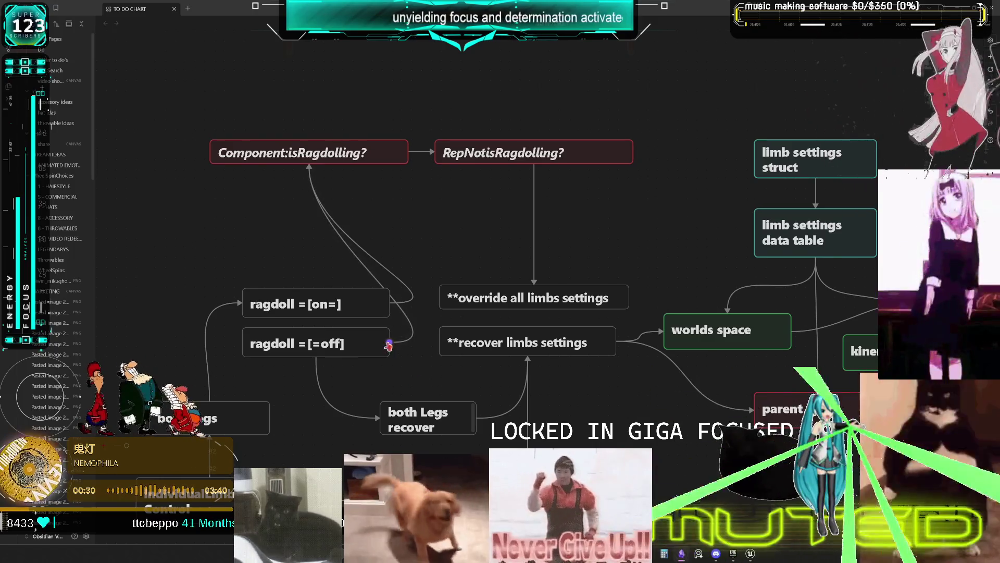
Step: Shift recover limbs settings right and link RepNotisRagdolling? to it
scroll(587, 295, "right", 2)
scroll(547, 290, "down", 2)
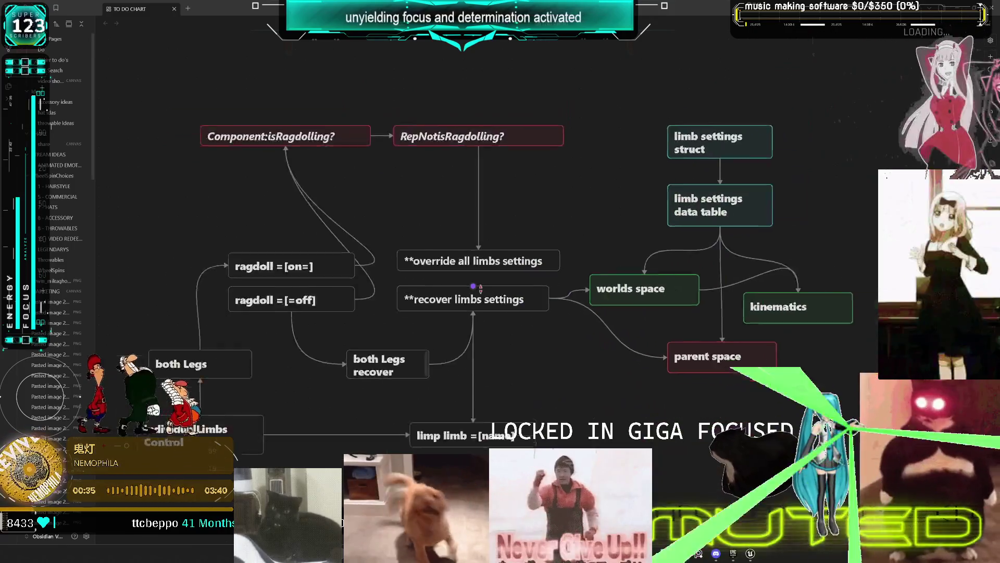
scroll(506, 289, "down", 3)
scroll(500, 293, "left", 3)
scroll(500, 293, "down", 1)
mouse_move(290, 123)
left_mouse_down()
mouse_move(458, 358)
mouse_move(654, 413)
mouse_move(549, 388)
mouse_move(497, 388)
mouse_move(554, 391)
left_mouse_up()
left_click(614, 306)
left_click_drag(528, 280, 596, 280)
mouse_move(499, 172)
left_mouse_down()
mouse_move(501, 230)
mouse_move(571, 203)
mouse_move(578, 271)
left_mouse_up()
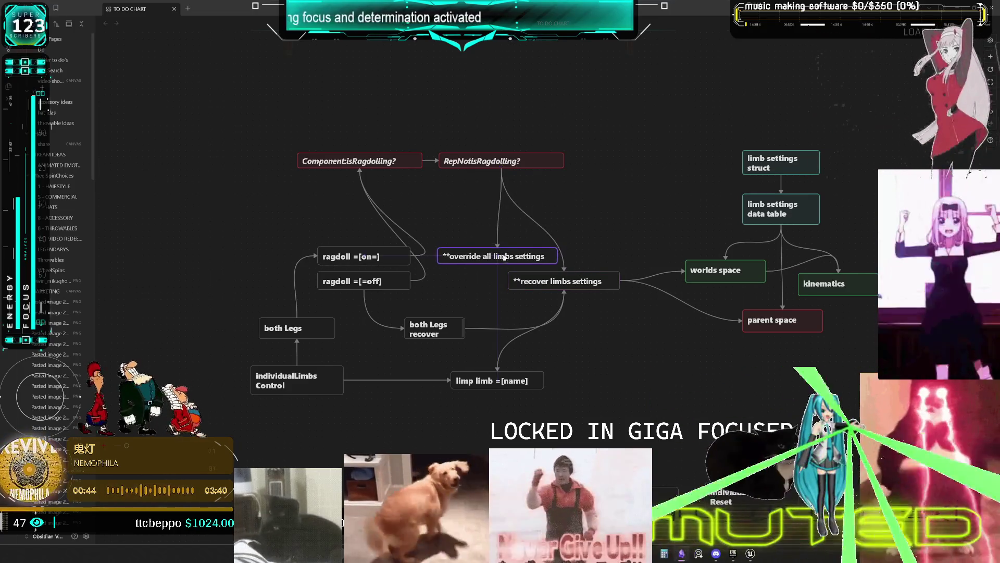
Step: Raise the override all limbs settings card to sit above recover limbs settings
left_click_drag(502, 253, 539, 203)
left_click_drag(603, 204, 624, 219)
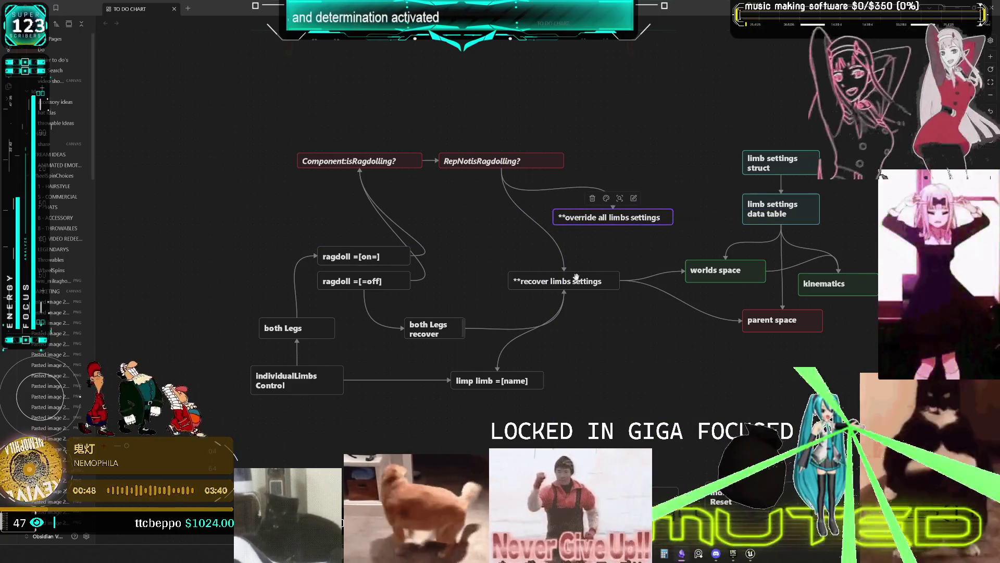
scroll(458, 245, "up", 2)
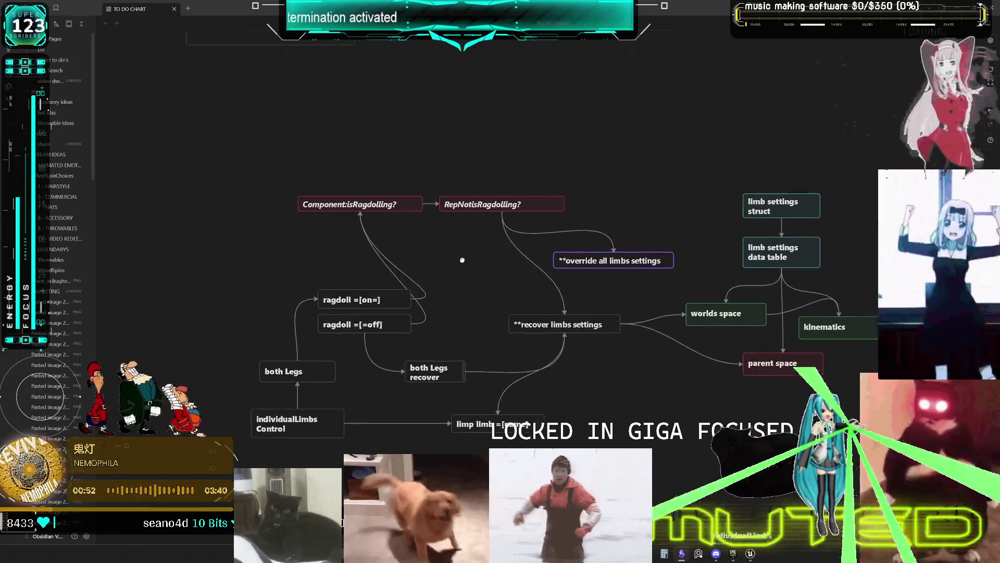
scroll(491, 259, "left", 1)
scroll(491, 259, "up", 2)
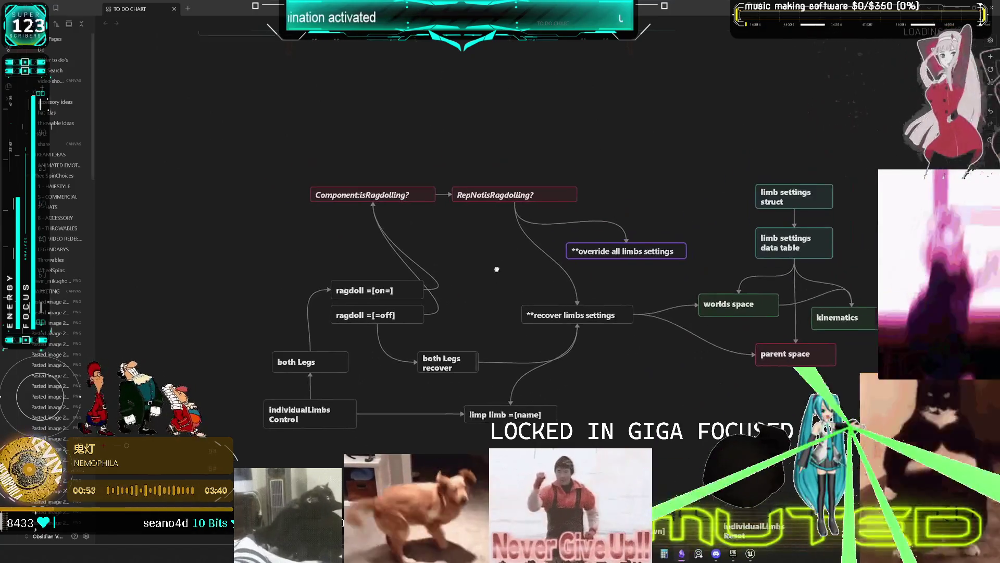
scroll(493, 271, "up", 2)
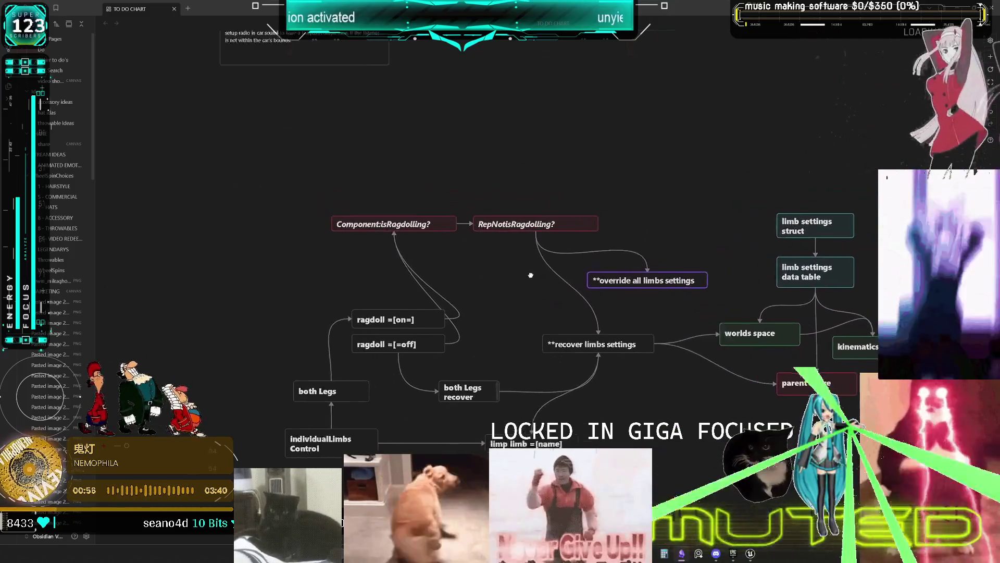
scroll(500, 277, "down", 1)
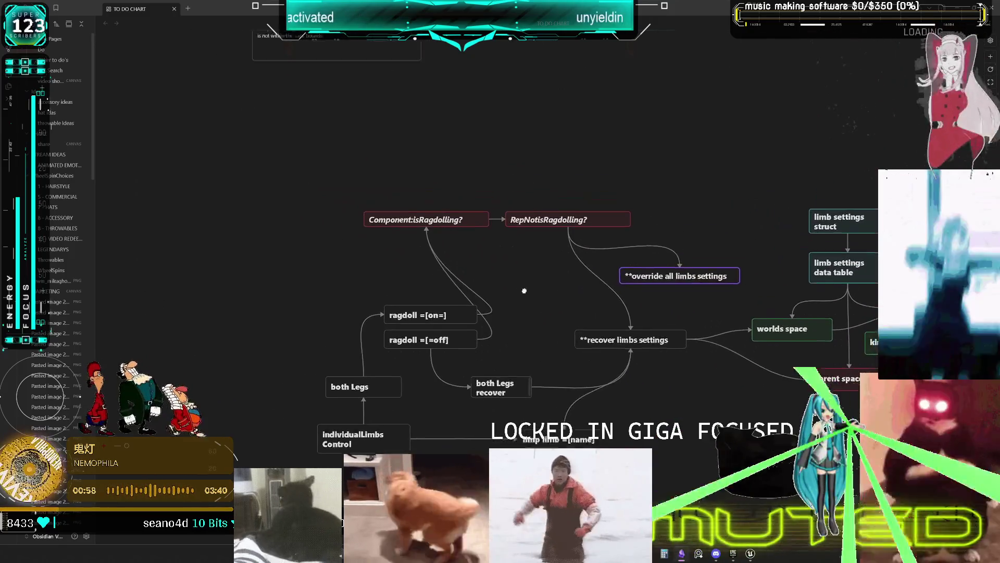
scroll(528, 296, "down", 2)
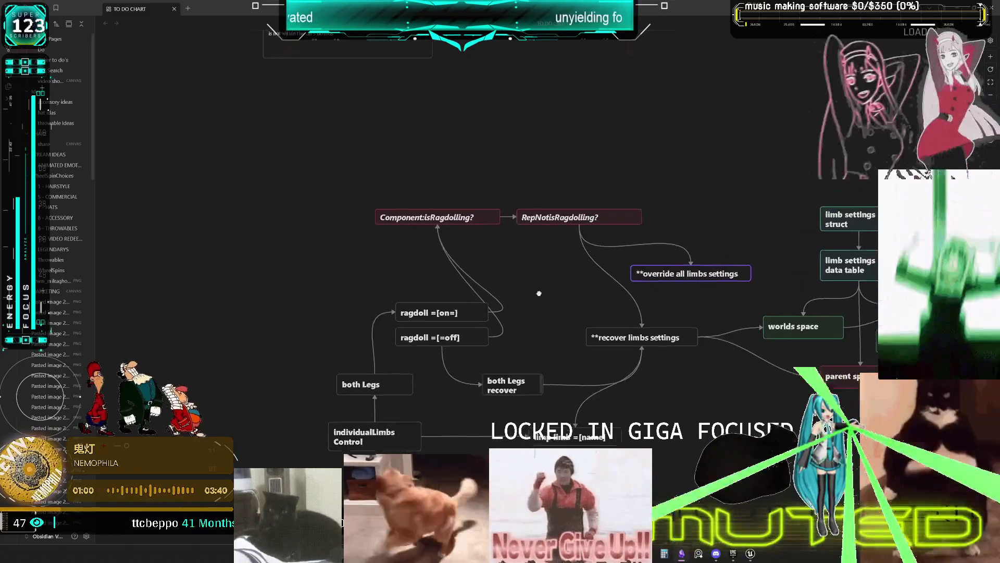
mouse_move(509, 256)
left_mouse_down()
mouse_move(554, 238)
mouse_move(568, 279)
mouse_move(596, 198)
left_mouse_up()
scroll(596, 198, "up", 2)
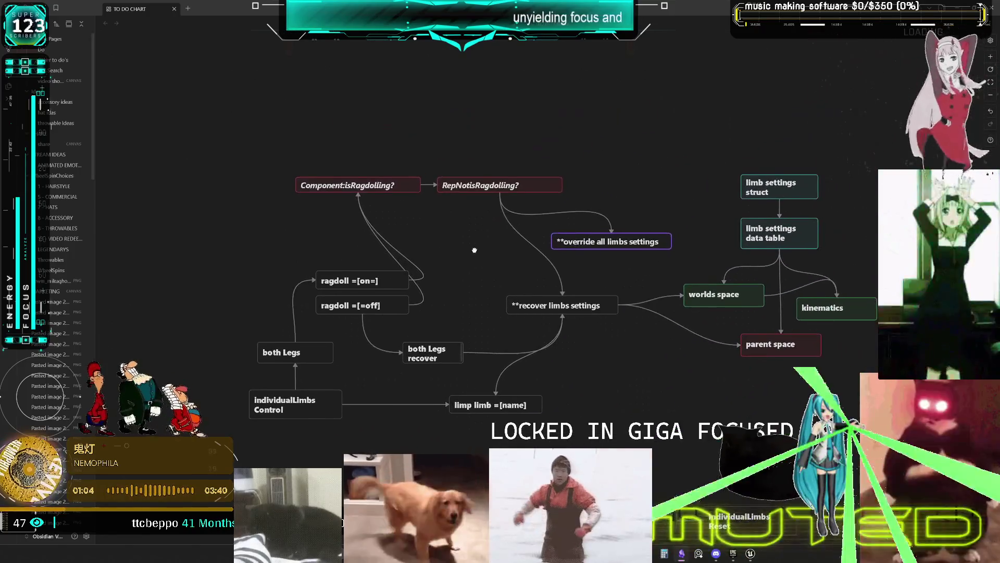
scroll(535, 226, "up", 2)
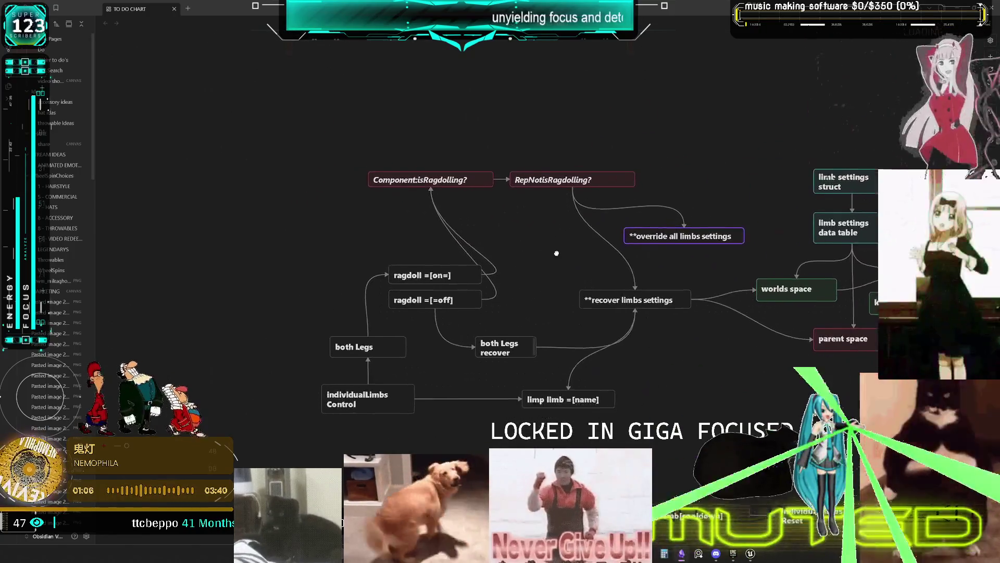
scroll(554, 251, "up", 1)
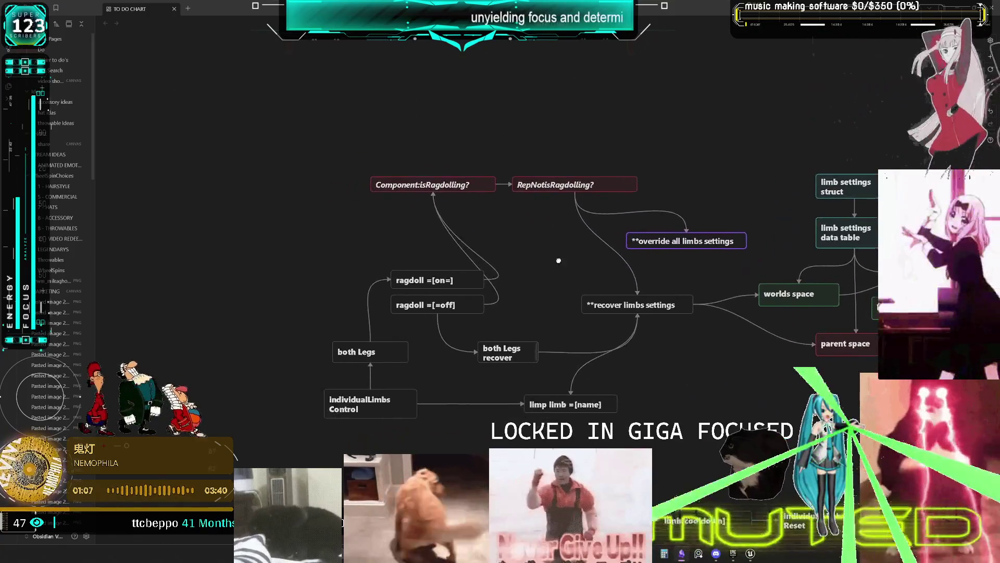
scroll(505, 261, "left", 1)
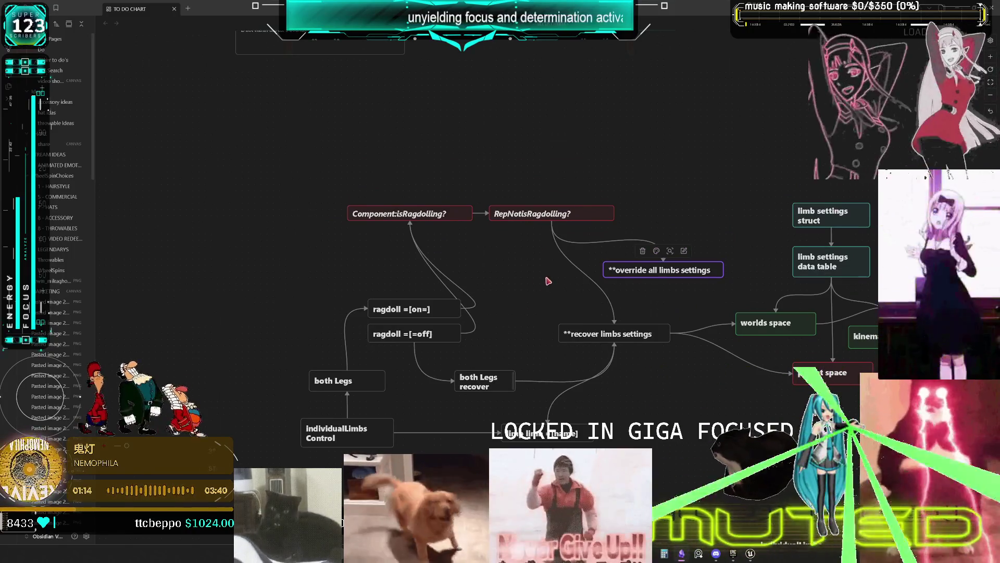
scroll(549, 303, "down", 1)
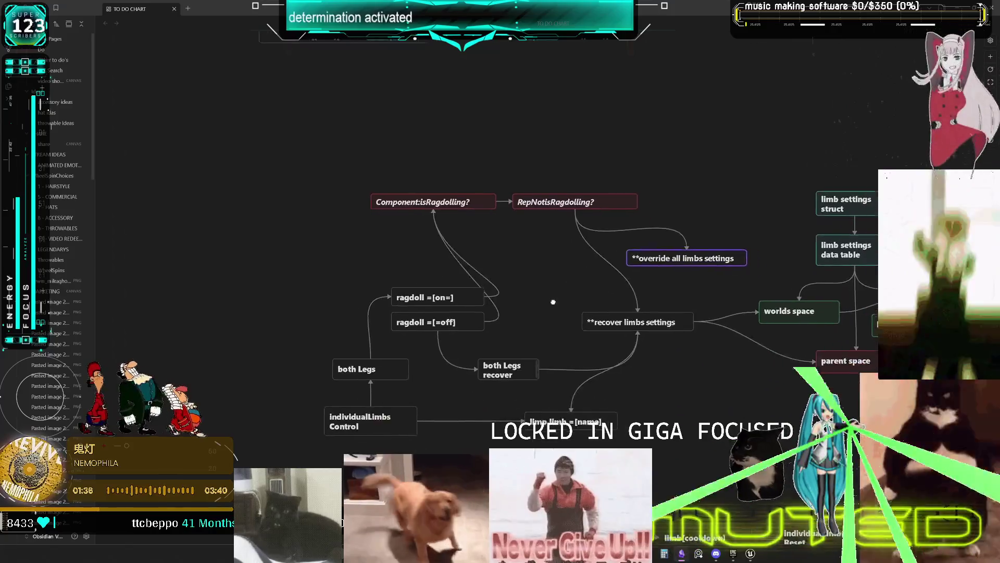
scroll(559, 296, "up", 2)
scroll(574, 335, "down", 2)
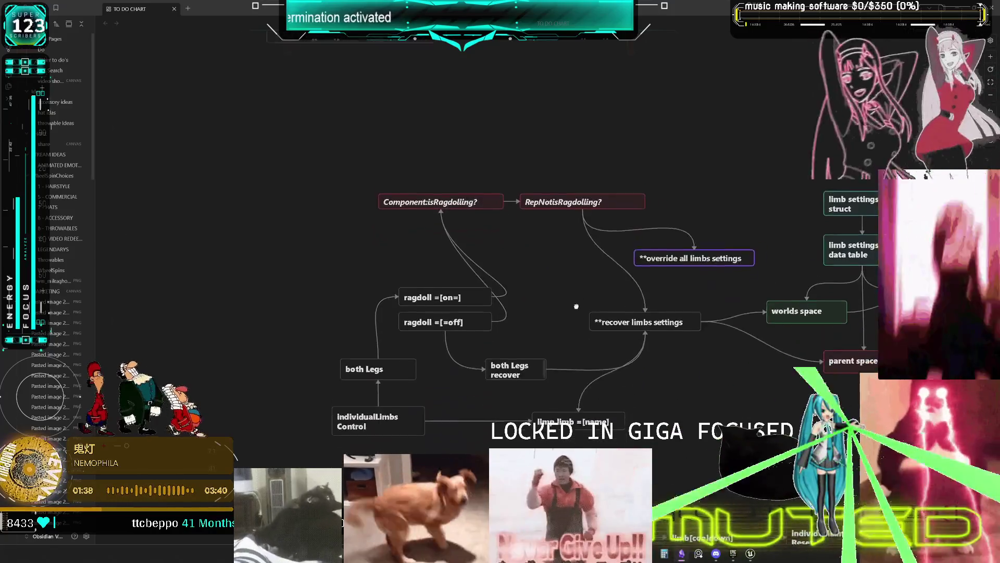
scroll(575, 324, "up", 2)
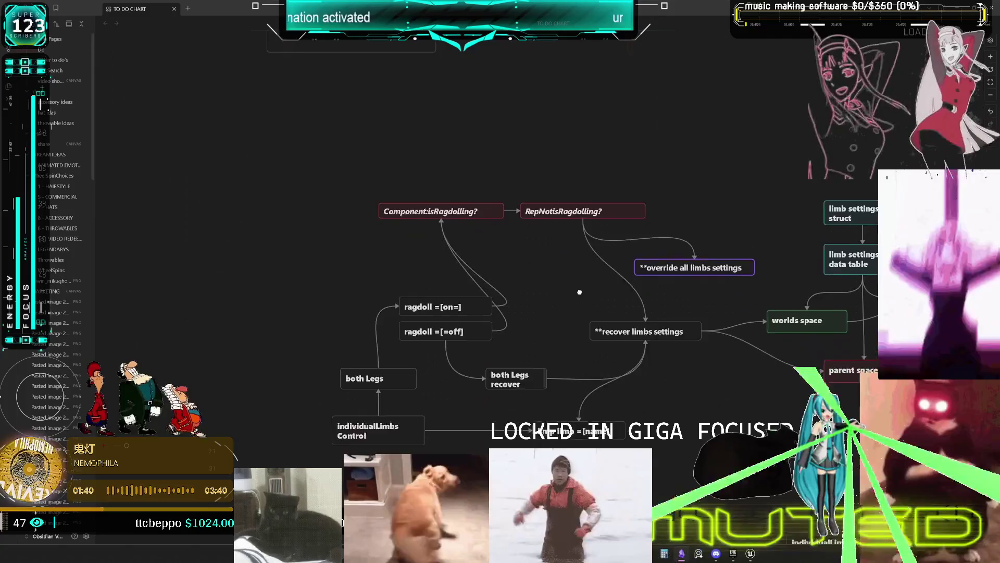
scroll(577, 306, "down", 1)
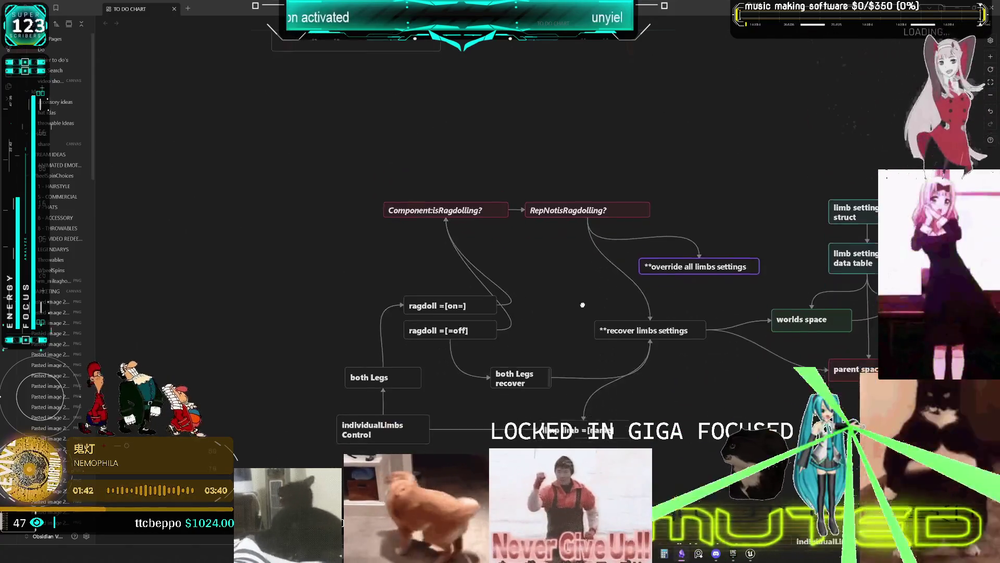
scroll(583, 301, "up", 2)
scroll(582, 310, "down", 1)
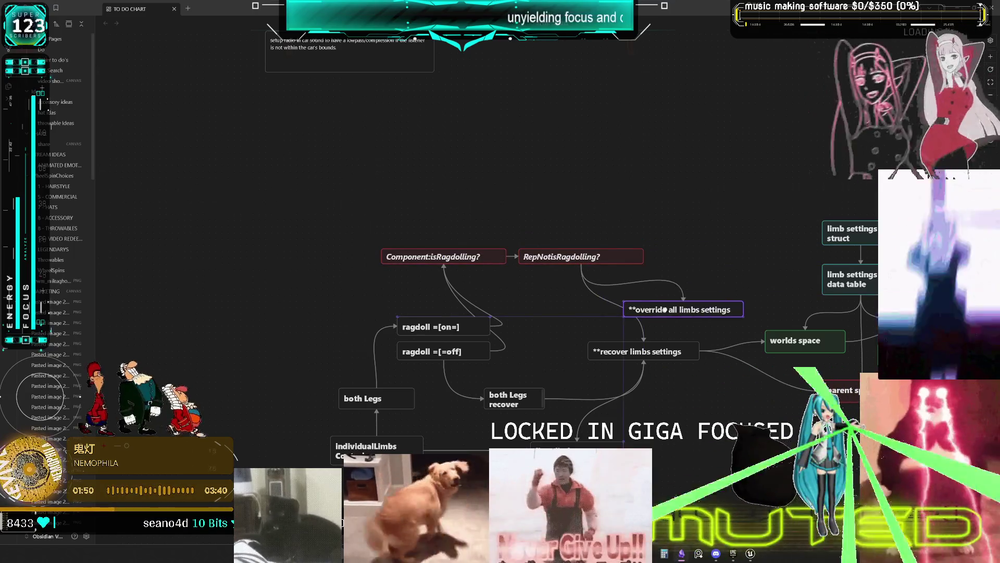
Step: Line recover limbs settings up under RepNotisRagdolling? and shift all flowchart cards up
left_click_drag(655, 347, 598, 347)
left_click_drag(674, 309, 673, 323)
scroll(673, 323, "down", 2)
scroll(674, 324, "right", 2)
mouse_move(231, 122)
left_mouse_down()
mouse_move(347, 207)
mouse_move(855, 417)
left_mouse_up()
left_click_drag(820, 337, 821, 324)
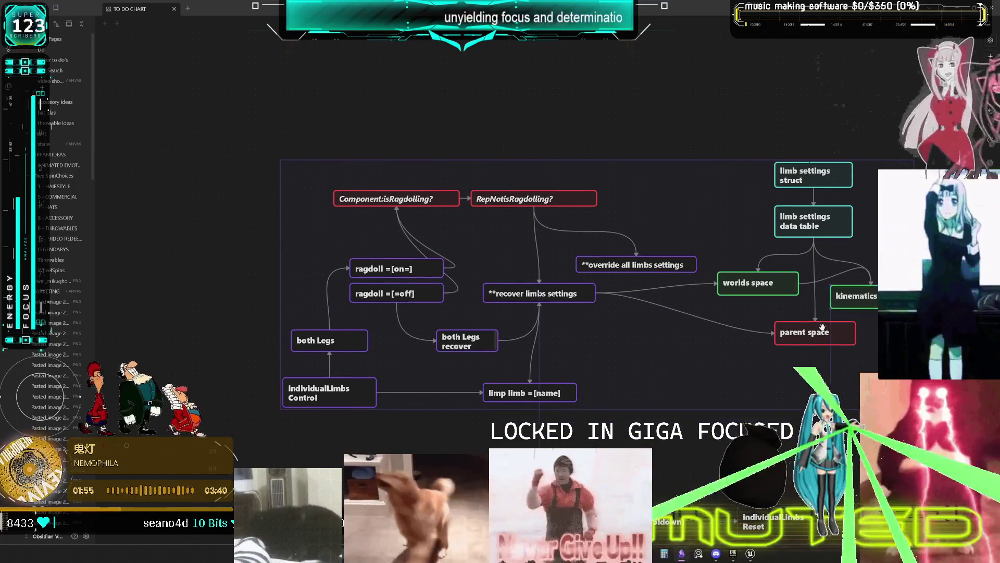
Step: Centre the flowchart on the canvas and switch to Spotify's Inside Radio playlist
scroll(821, 324, "down", 2)
scroll(821, 324, "right", 4)
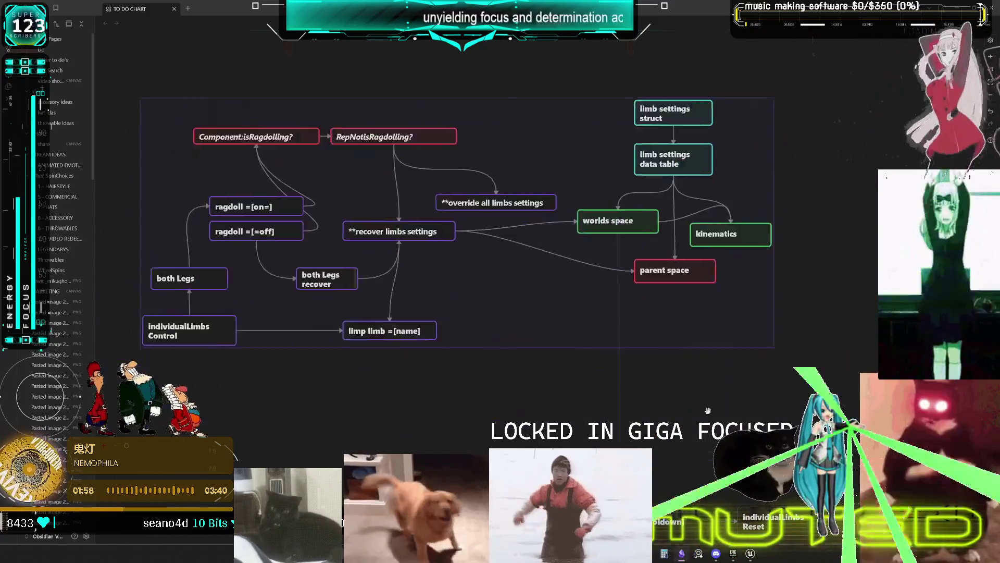
scroll(637, 281, "up", 2)
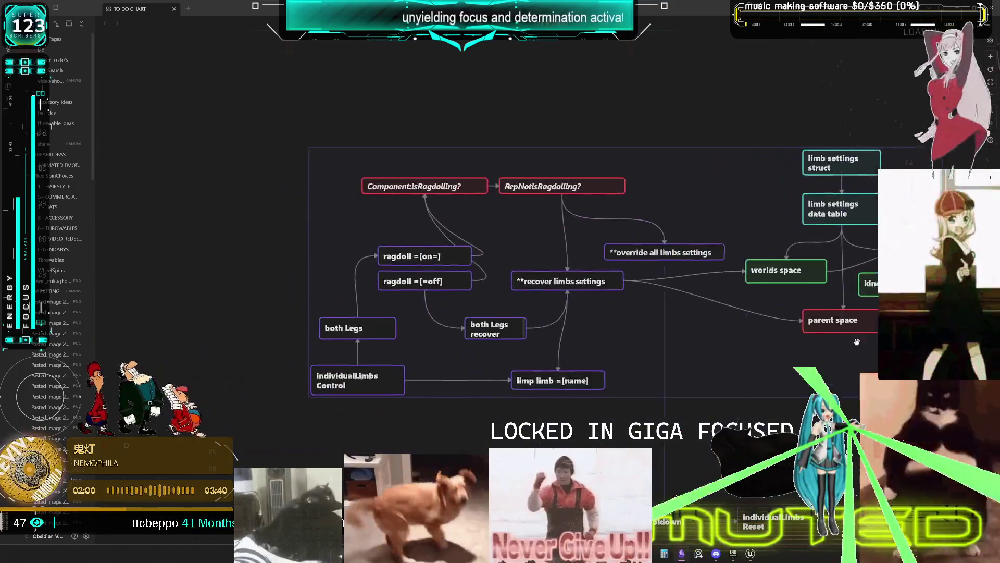
mouse_move(682, 316)
left_mouse_down()
mouse_move(751, 263)
mouse_move(852, 339)
mouse_move(698, 305)
mouse_move(830, 356)
mouse_move(776, 288)
mouse_move(809, 344)
mouse_move(774, 292)
mouse_move(774, 307)
left_mouse_up()
key("alt+Tab")
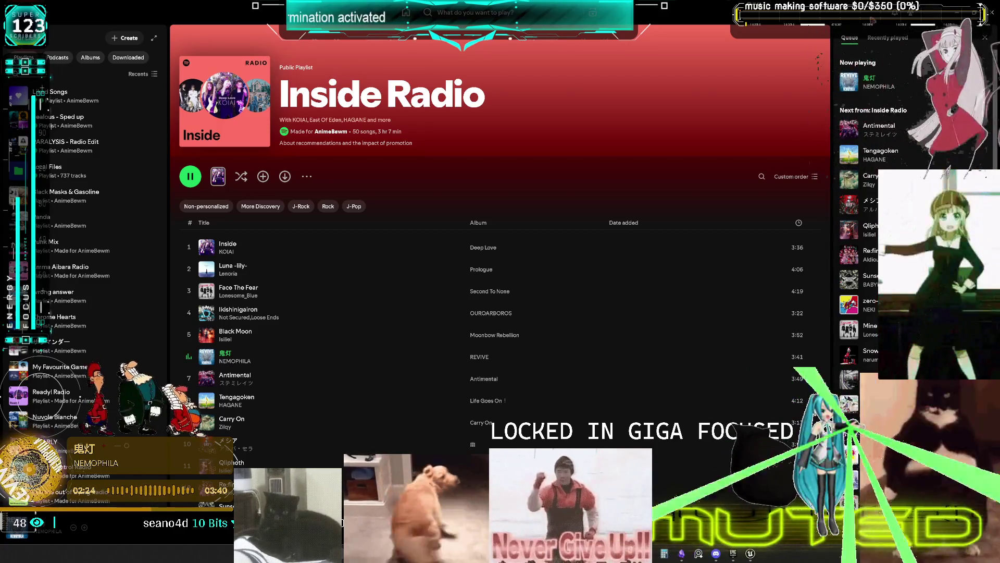
Step: Save the playing track 鬼灯 to Liked Songs, then return to the Obsidian canvas
right_click(285, 359)
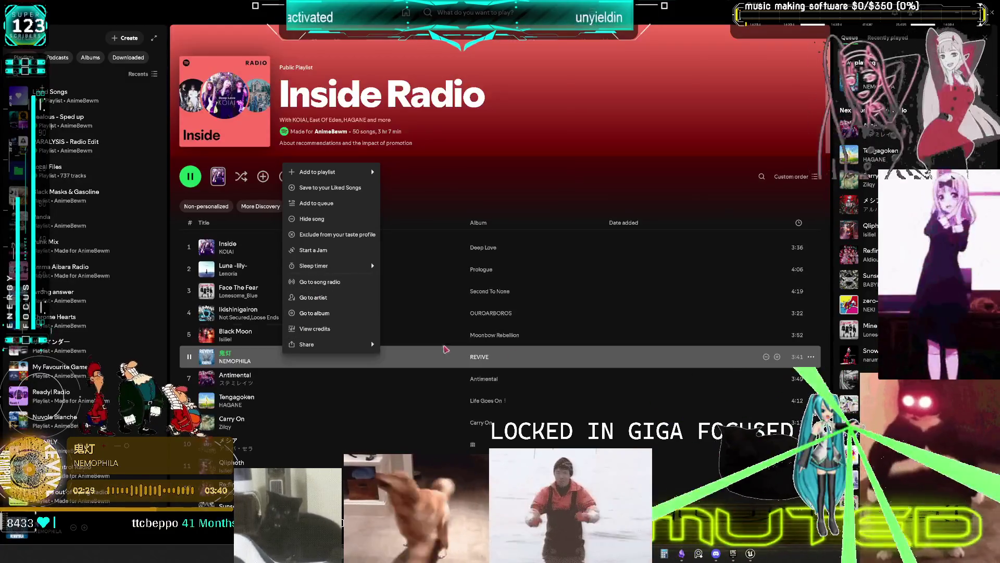
mouse_move(356, 345)
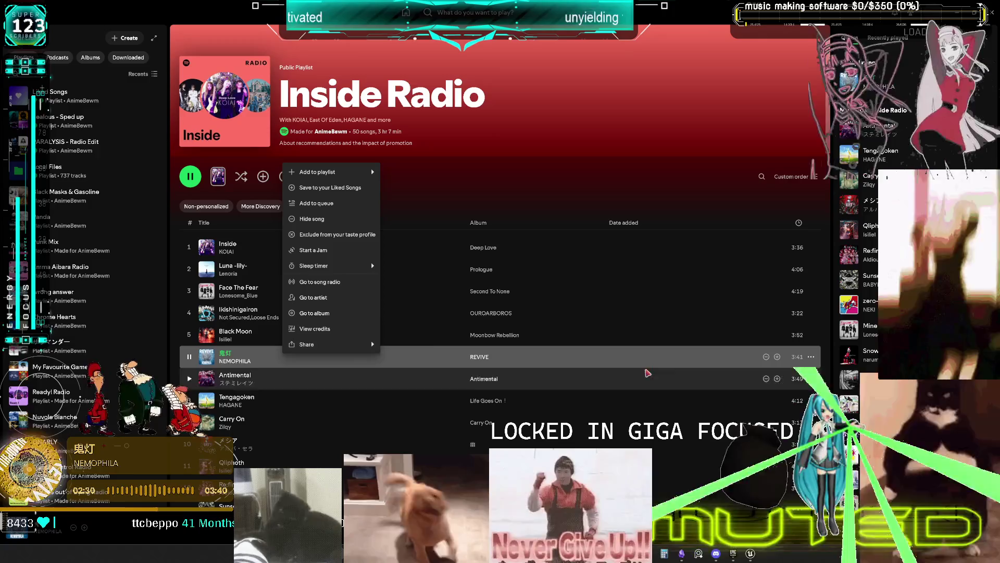
left_click(777, 357)
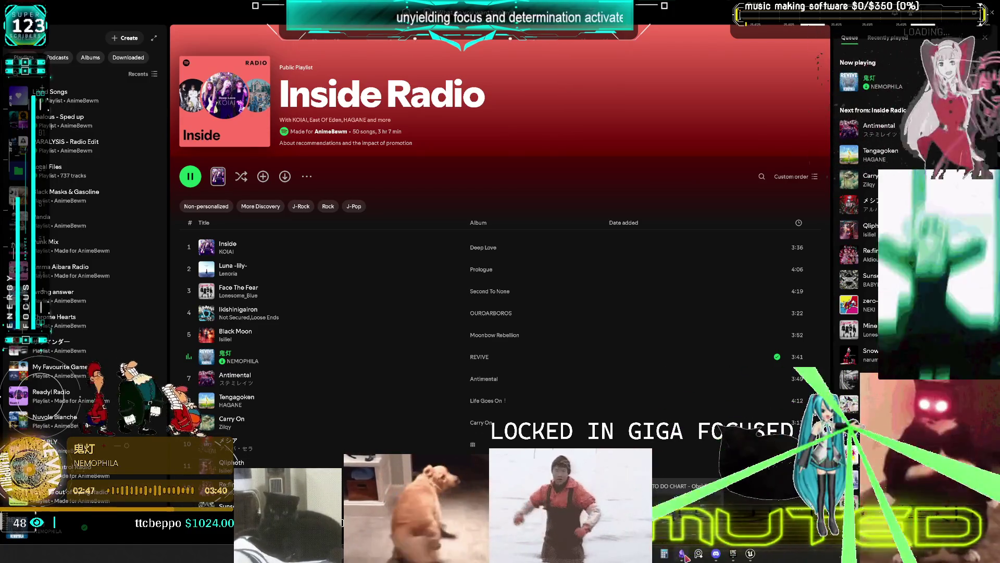
key("alt+Tab")
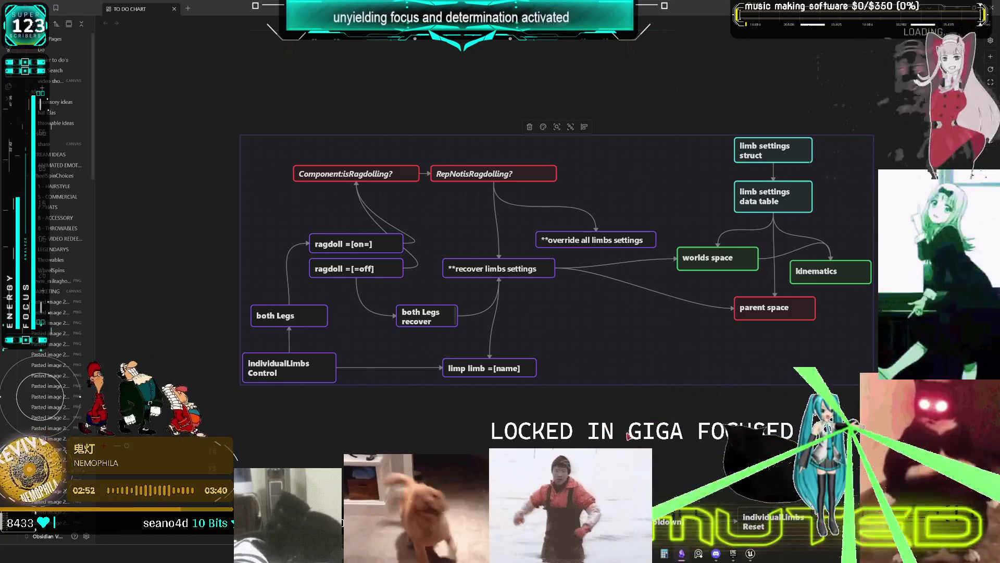
mouse_move(645, 299)
left_mouse_down()
mouse_move(665, 315)
mouse_move(736, 186)
mouse_move(634, 270)
mouse_move(573, 351)
mouse_move(457, 219)
mouse_move(508, 273)
mouse_move(680, 305)
mouse_move(560, 282)
mouse_move(536, 346)
mouse_move(623, 323)
mouse_move(609, 313)
mouse_move(530, 348)
mouse_move(644, 355)
mouse_move(566, 347)
mouse_move(586, 279)
mouse_move(662, 326)
mouse_move(471, 350)
mouse_move(654, 333)
mouse_move(506, 300)
mouse_move(646, 269)
mouse_move(651, 126)
mouse_move(605, 120)
mouse_move(531, 326)
mouse_move(704, 291)
mouse_move(580, 224)
mouse_move(575, 264)
left_mouse_up()
scroll(734, 343, "right", 5)
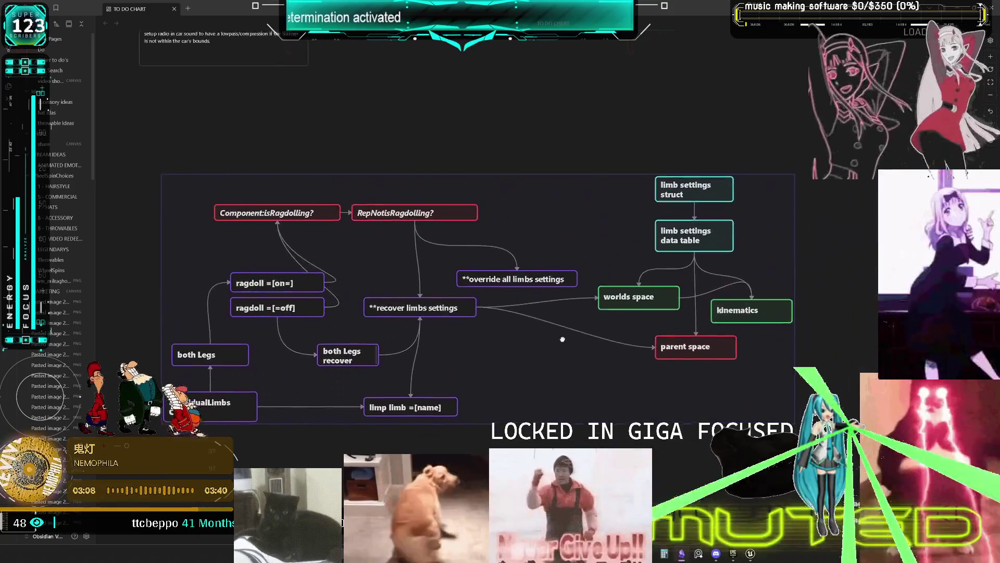
scroll(563, 277, "left", 3)
scroll(662, 332, "right", 3)
scroll(662, 333, "up", 1)
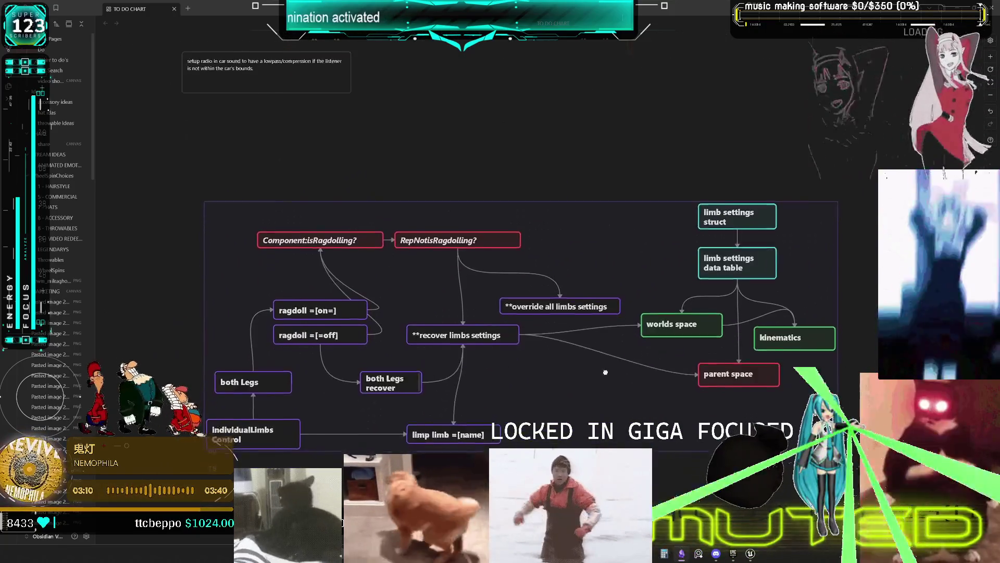
scroll(607, 366, "left", 2)
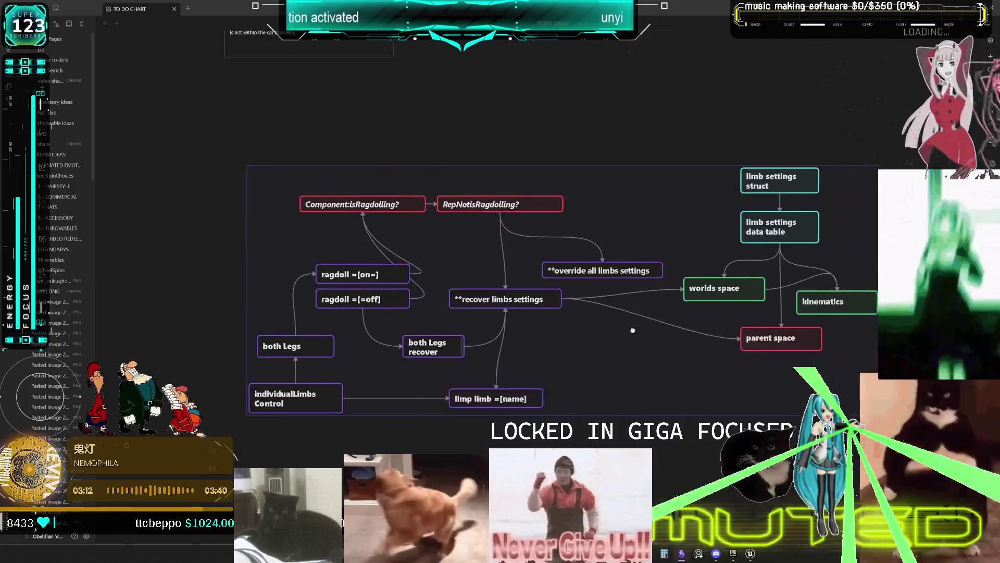
scroll(641, 328, "right", 2)
scroll(656, 364, "left", 2)
scroll(656, 364, "down", 2)
scroll(656, 363, "up", 3)
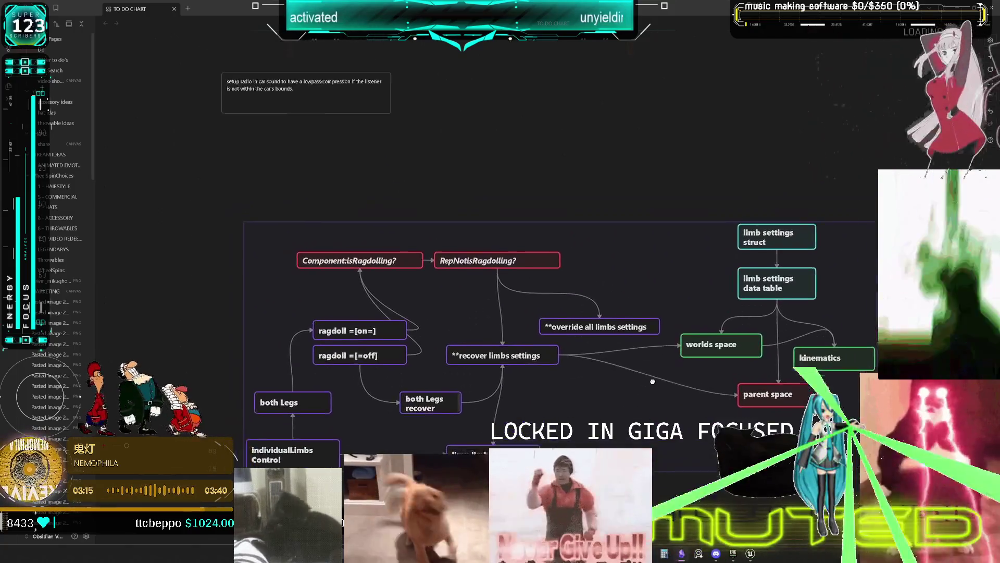
scroll(686, 326, "down", 3)
scroll(686, 326, "left", 2)
scroll(686, 326, "down", 3)
scroll(677, 313, "up", 2)
scroll(677, 312, "right", 2)
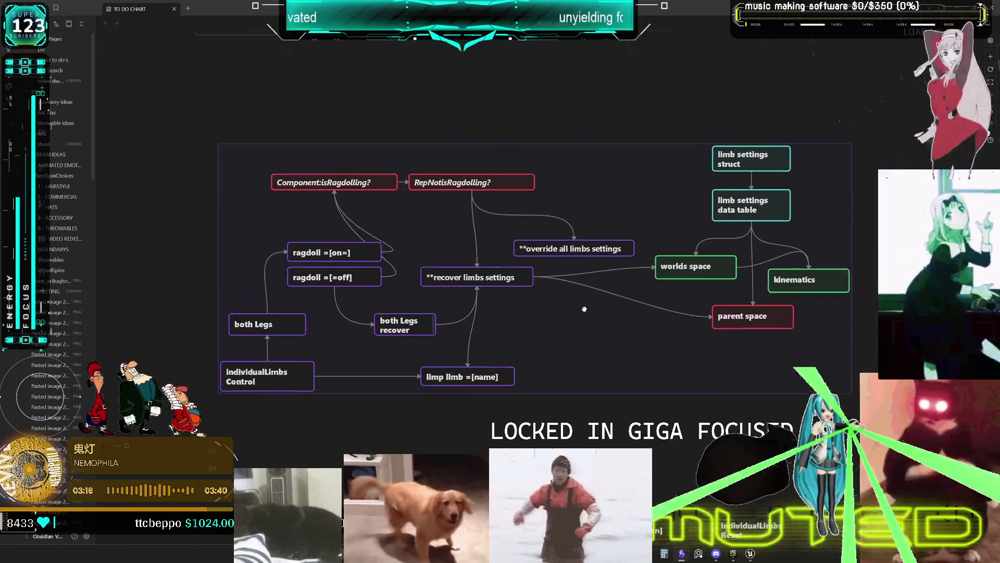
scroll(657, 271, "down", 3)
scroll(656, 271, "right", 4)
scroll(641, 238, "left", 4)
mouse_move(641, 237)
left_mouse_down()
mouse_move(662, 382)
mouse_move(591, 364)
mouse_move(631, 401)
mouse_move(679, 388)
mouse_move(607, 377)
mouse_move(585, 356)
mouse_move(595, 394)
left_mouse_up()
scroll(595, 395, "down", 1)
scroll(594, 361, "up", 2)
scroll(596, 366, "down", 3)
scroll(603, 351, "up", 3)
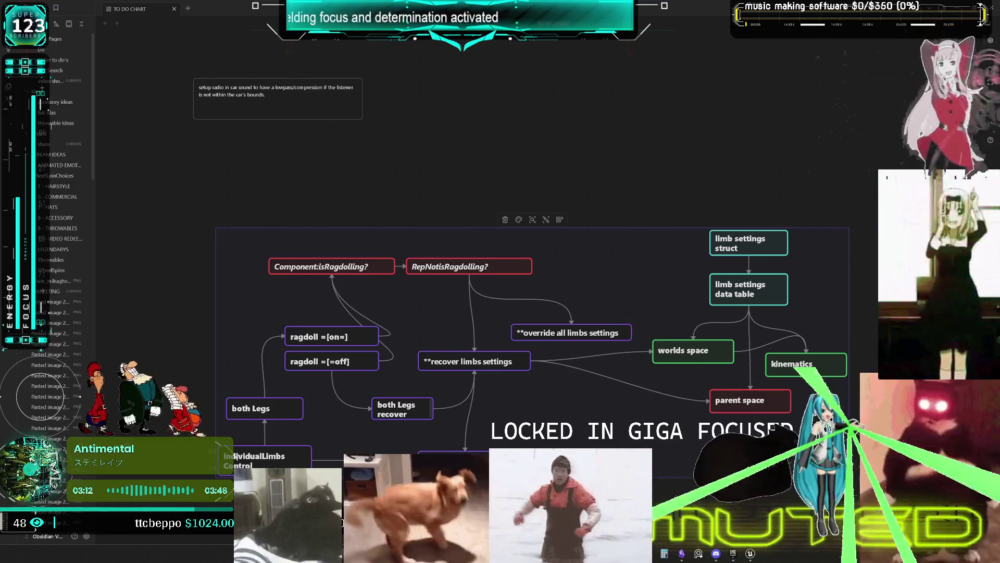
scroll(693, 310, "down", 3)
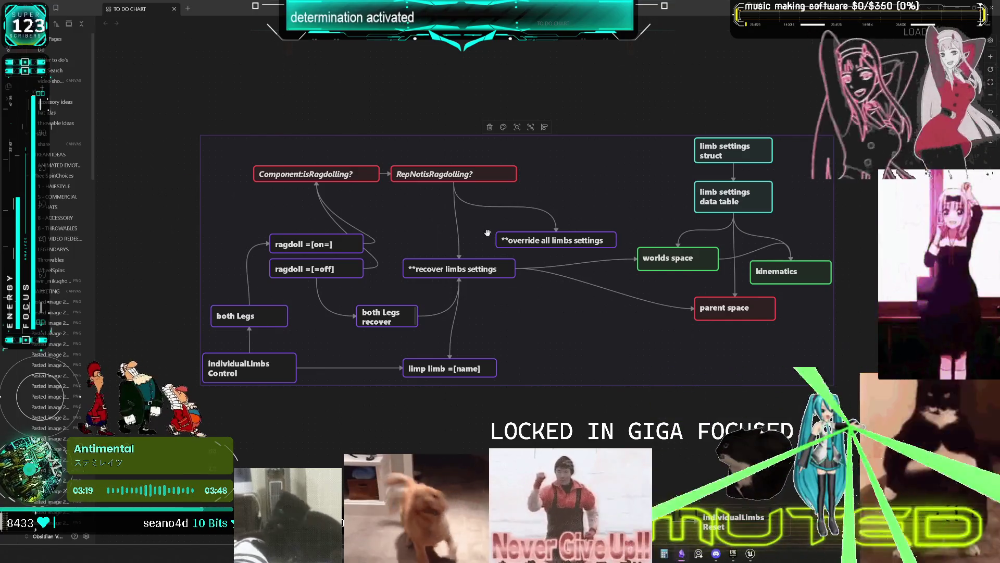
Step: Rename the RepNotisRagdolling? card to 'RepNotify:isRagdolling?'
double_click(445, 175)
type("fy:")
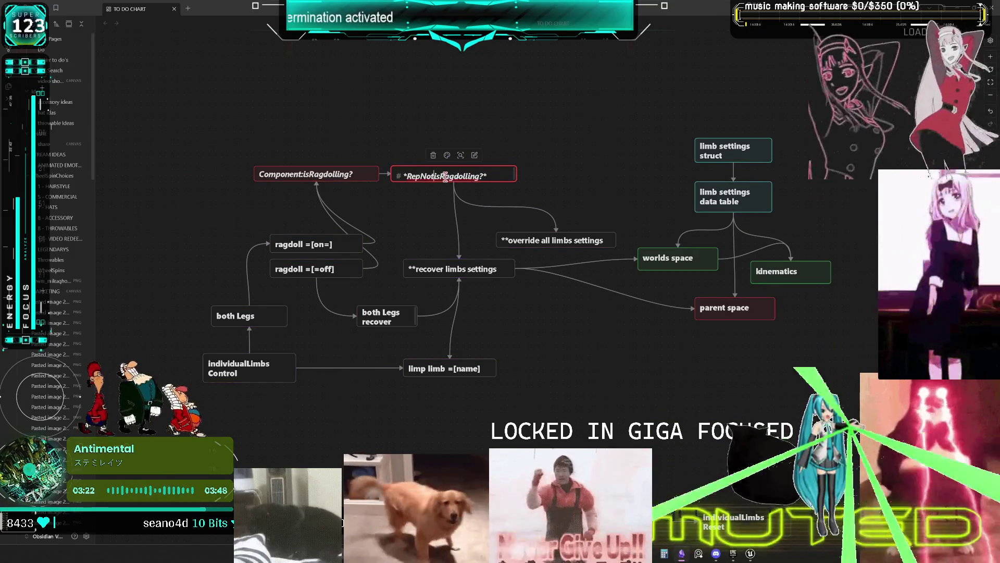
left_click(551, 153)
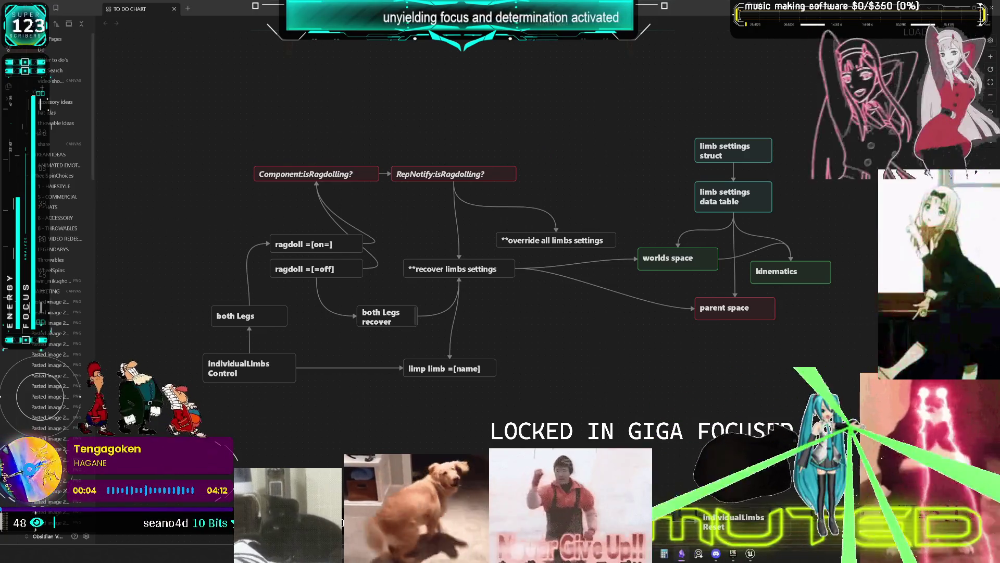
Step: Save the track Antimental in Spotify, then return to the TO DO CHART canvas
key("alt+Tab")
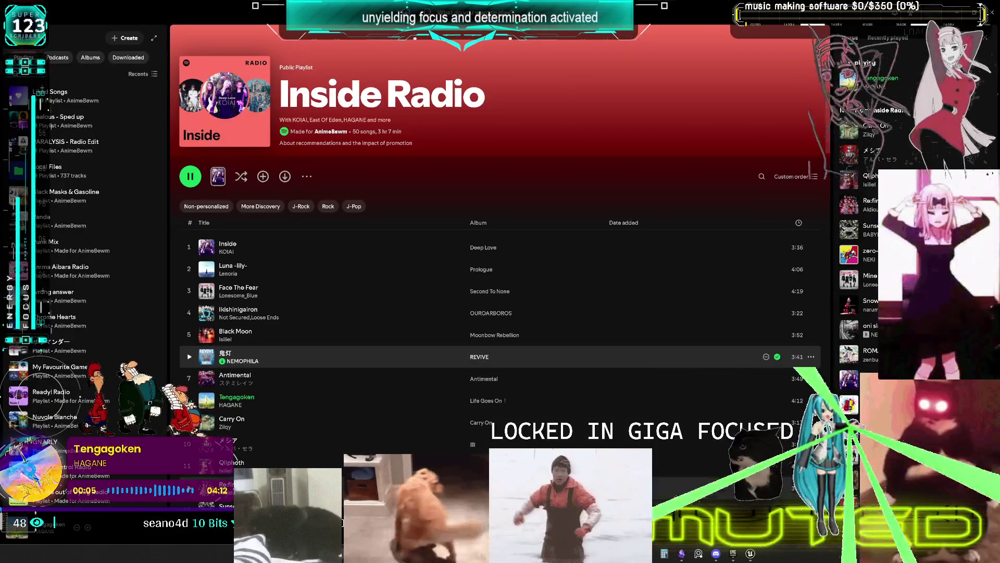
left_click(777, 378)
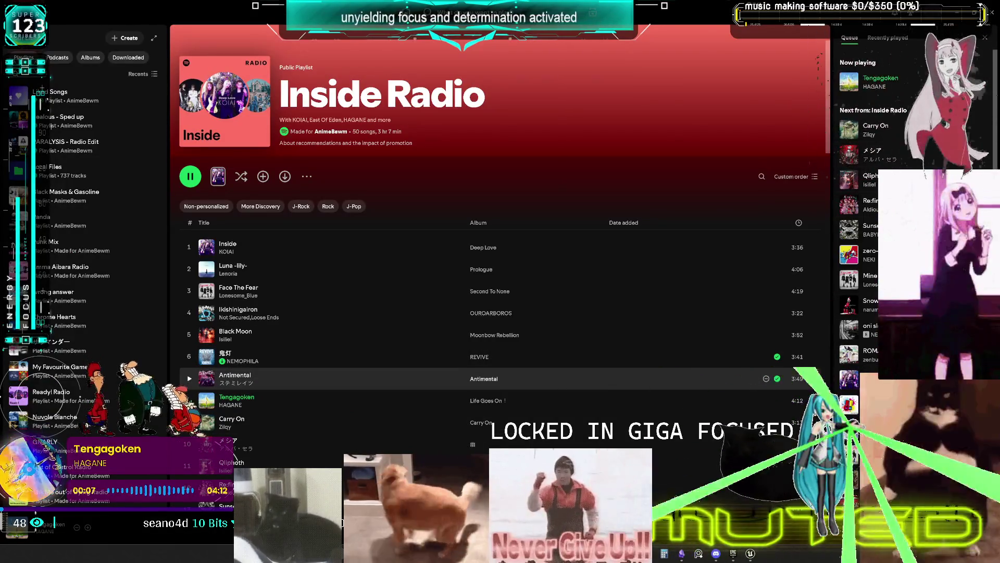
key("alt+Tab")
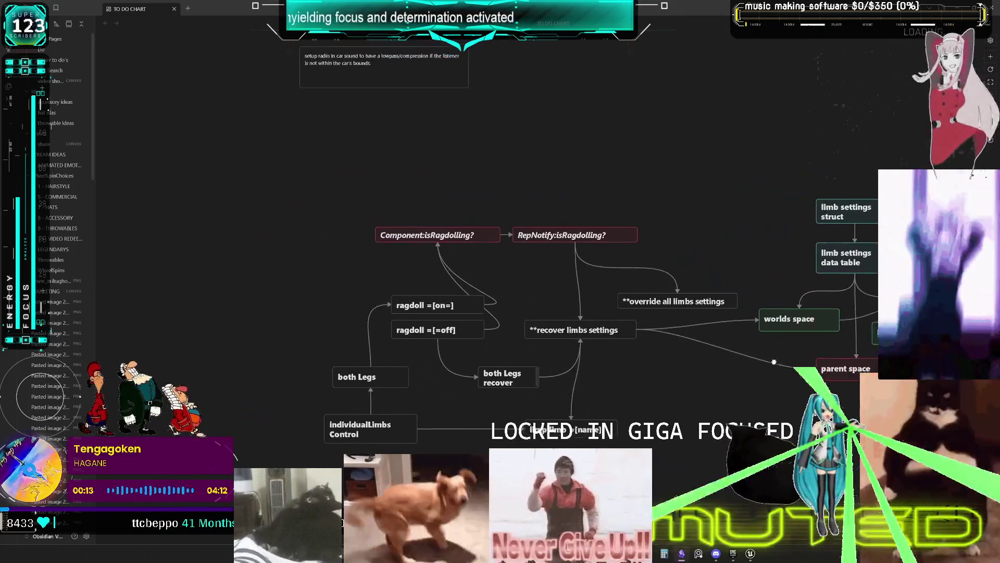
mouse_move(658, 373)
left_mouse_down()
mouse_move(757, 348)
mouse_move(710, 314)
mouse_move(603, 364)
mouse_move(763, 341)
mouse_move(715, 373)
mouse_move(715, 310)
mouse_move(723, 366)
mouse_move(655, 358)
mouse_move(728, 331)
mouse_move(645, 339)
mouse_move(710, 350)
mouse_move(750, 320)
mouse_move(725, 328)
mouse_move(754, 343)
mouse_move(717, 369)
mouse_move(670, 377)
mouse_move(710, 369)
mouse_move(690, 403)
mouse_move(700, 410)
mouse_move(701, 308)
mouse_move(672, 347)
mouse_move(701, 355)
mouse_move(619, 395)
mouse_move(587, 360)
mouse_move(747, 322)
mouse_move(560, 374)
mouse_move(639, 388)
mouse_move(672, 365)
mouse_move(632, 358)
mouse_move(668, 342)
mouse_move(849, 346)
mouse_move(834, 377)
mouse_move(778, 337)
mouse_move(617, 391)
mouse_move(625, 402)
mouse_move(688, 336)
mouse_move(705, 373)
mouse_move(780, 365)
mouse_move(674, 333)
mouse_move(640, 383)
mouse_move(573, 372)
mouse_move(805, 384)
mouse_move(677, 375)
mouse_move(752, 348)
mouse_move(698, 361)
mouse_move(739, 361)
mouse_move(731, 361)
mouse_move(731, 402)
mouse_move(729, 359)
mouse_move(721, 378)
mouse_move(701, 369)
mouse_move(703, 354)
mouse_move(714, 359)
mouse_move(653, 381)
mouse_move(695, 320)
left_mouse_up()
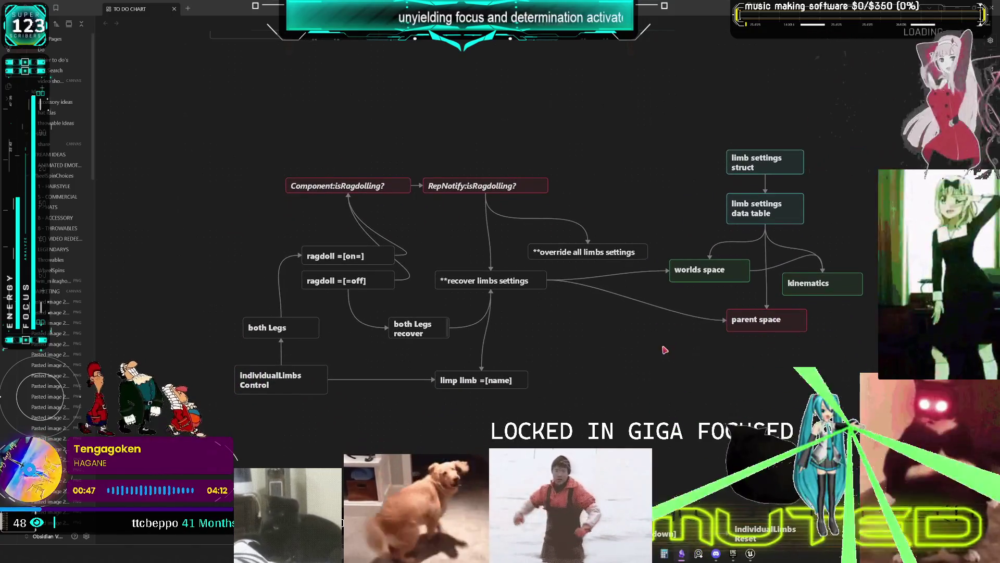
scroll(675, 272, "up", 3)
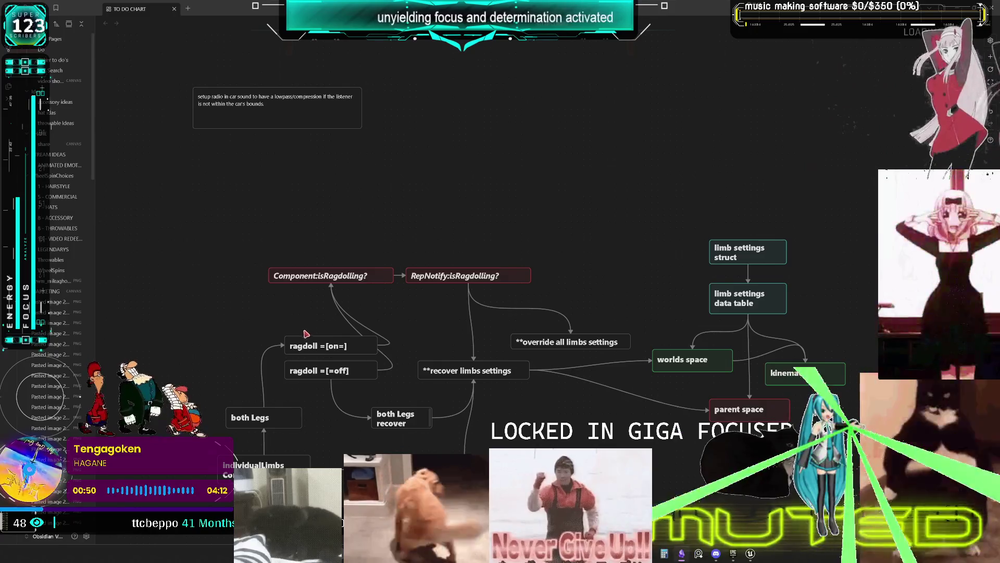
scroll(312, 339, "up", 5)
scroll(429, 375, "down", 5)
scroll(415, 203, "up", 3)
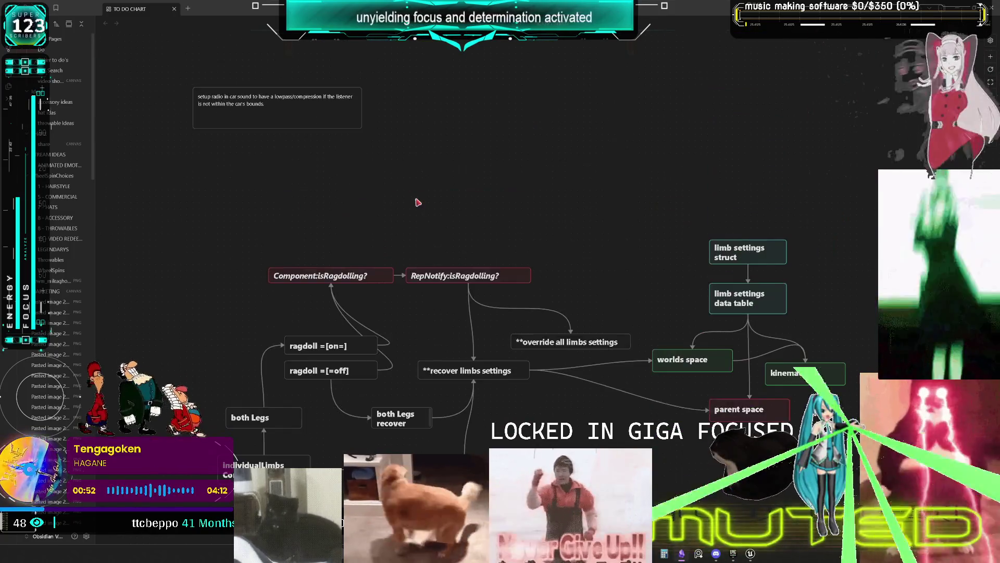
scroll(435, 236, "down", 3)
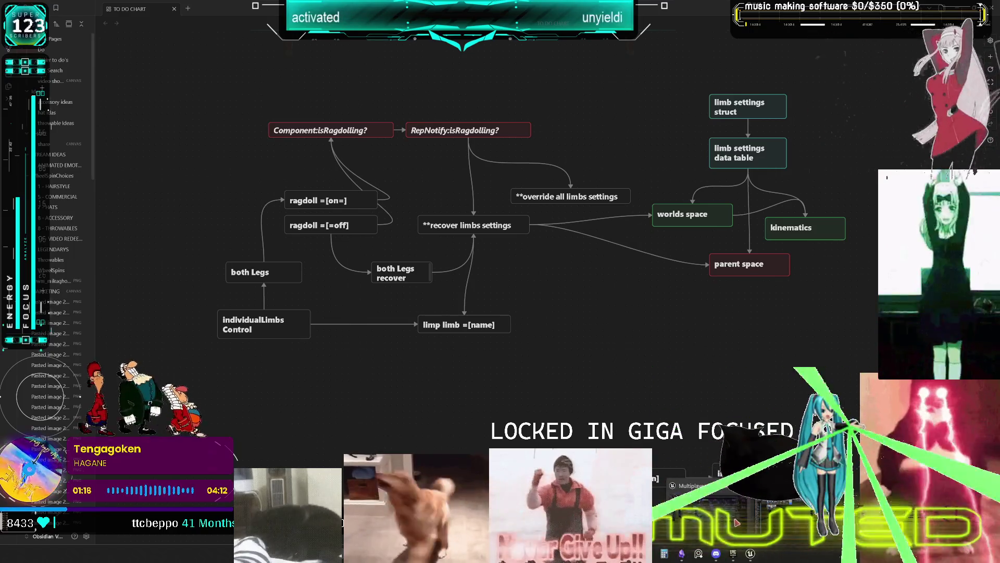
Step: In Unreal, open BP_DCAdv_ThirdPChar's CharacterPhysics graph and find all references to isRagdolling
left_click(700, 486)
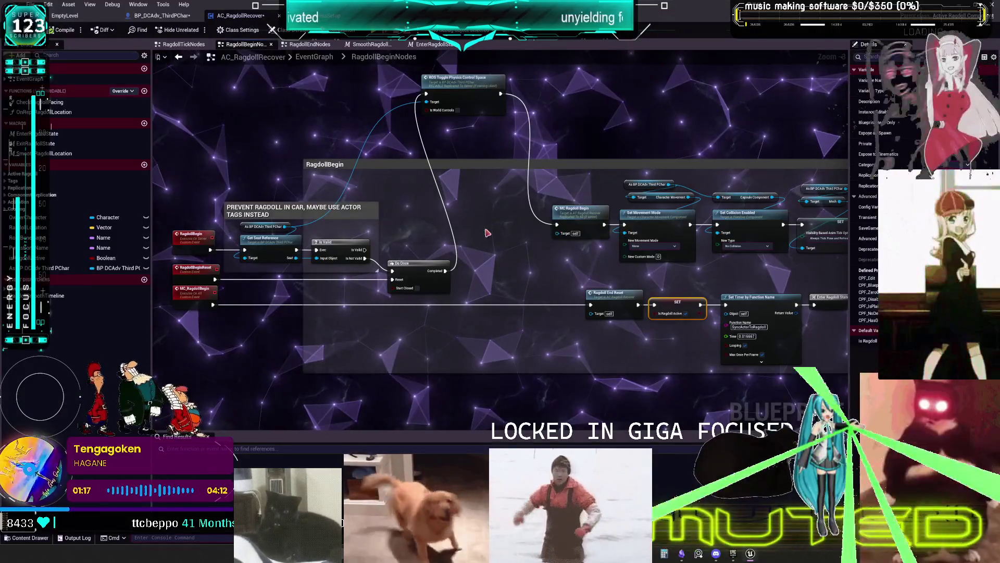
double_click(452, 78)
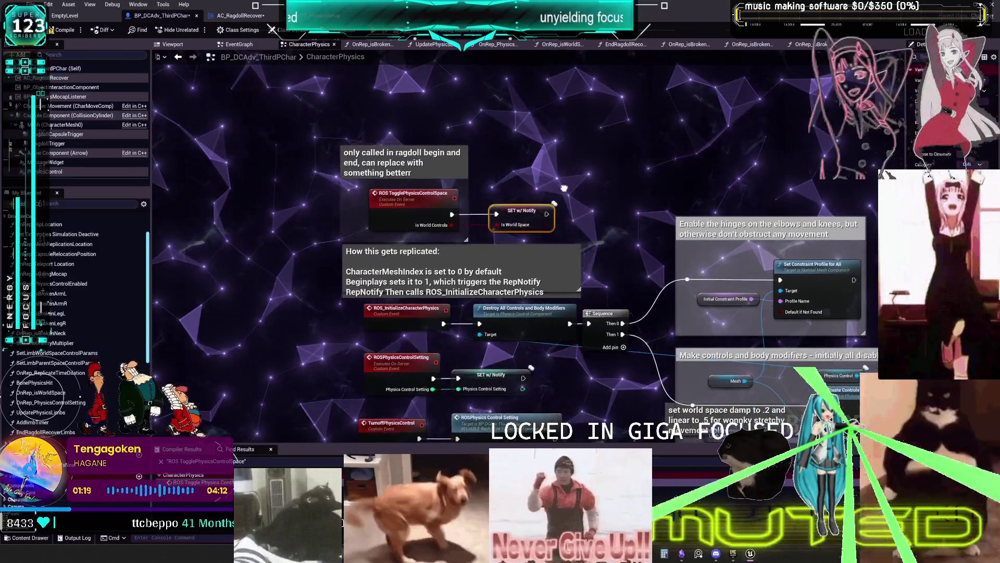
scroll(71, 398, "down", 10)
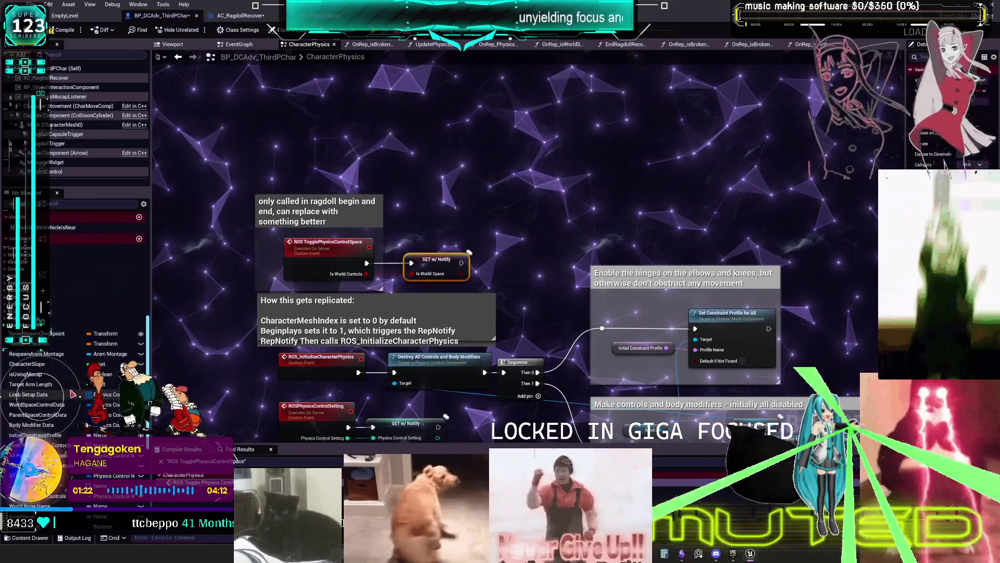
scroll(126, 273, "up", 2)
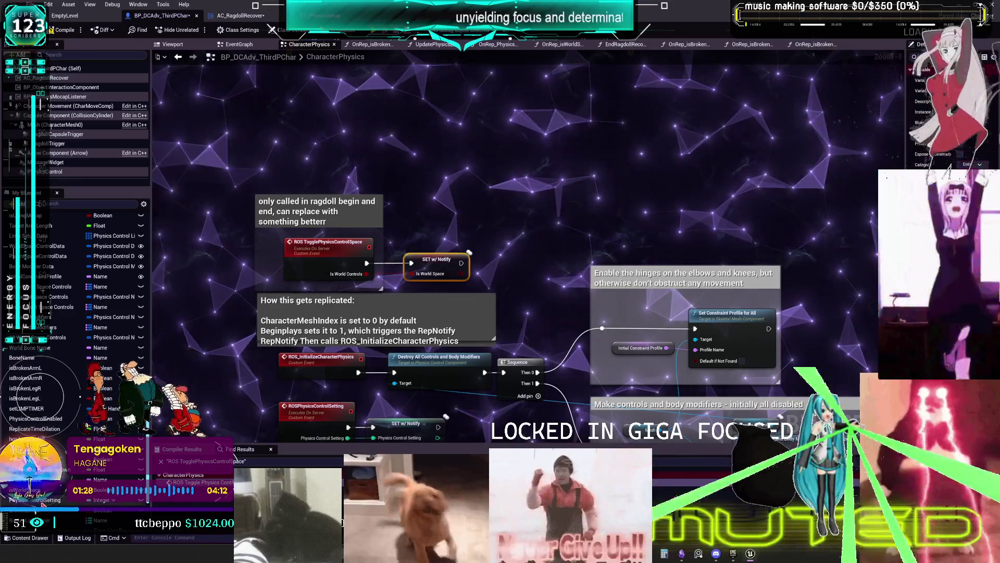
scroll(73, 337, "down", 1)
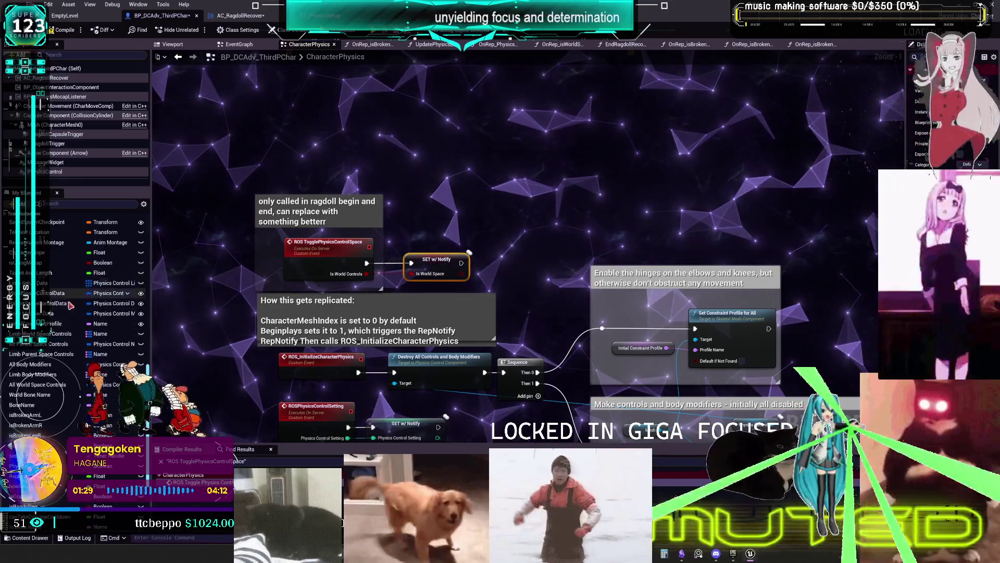
scroll(67, 364, "down", 2)
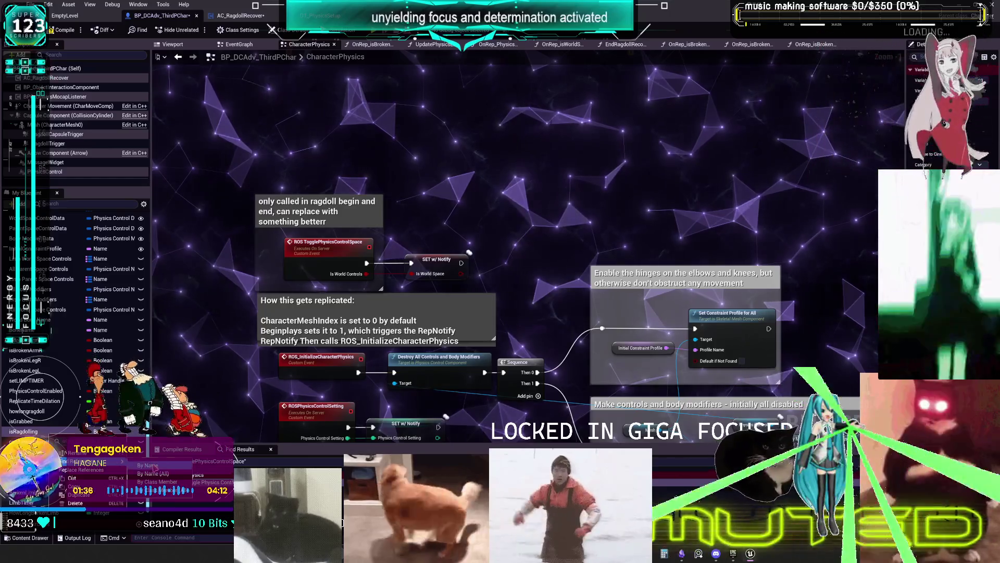
left_click(148, 465)
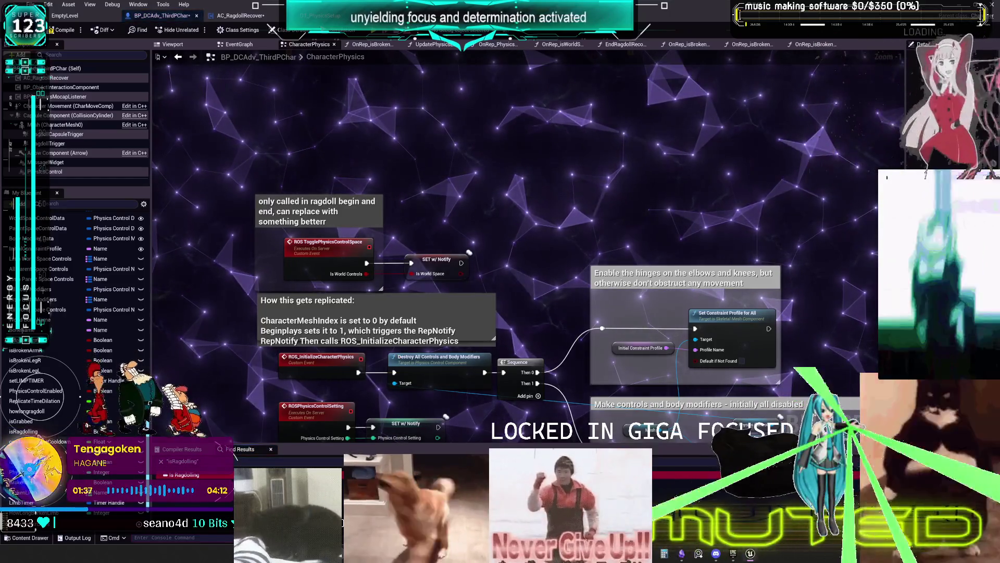
left_click(116, 432)
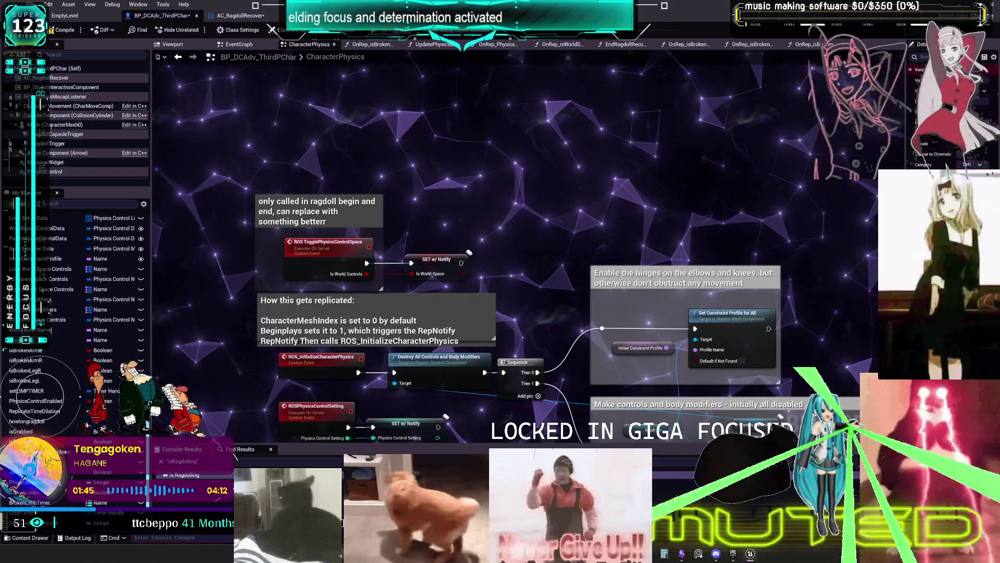
Step: Add a SET isRagdolling node and paste a new custom event beside it
left_click_drag(31, 441, 409, 126)
left_click(431, 141)
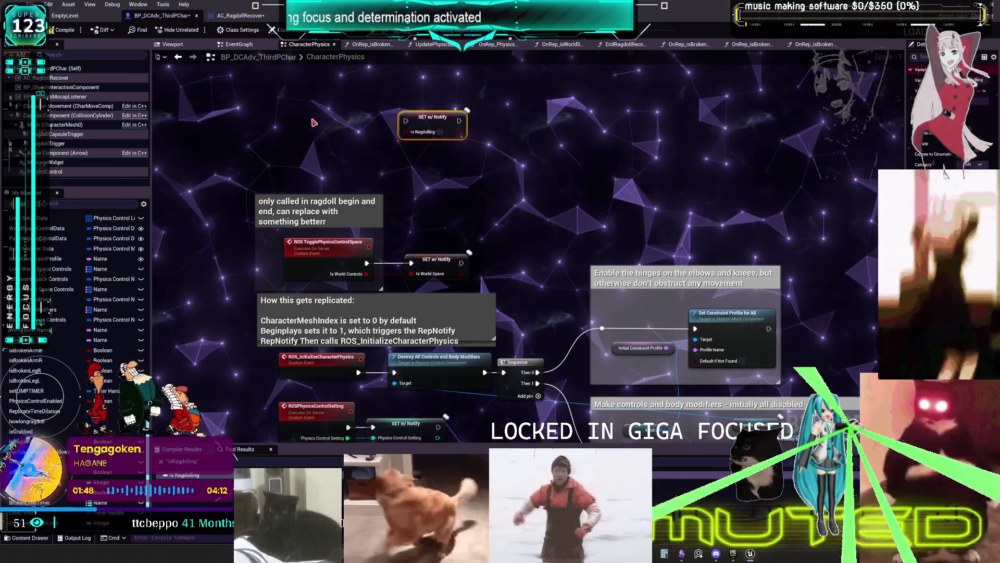
right_click(313, 123)
key("Escape")
key("ctrl+v")
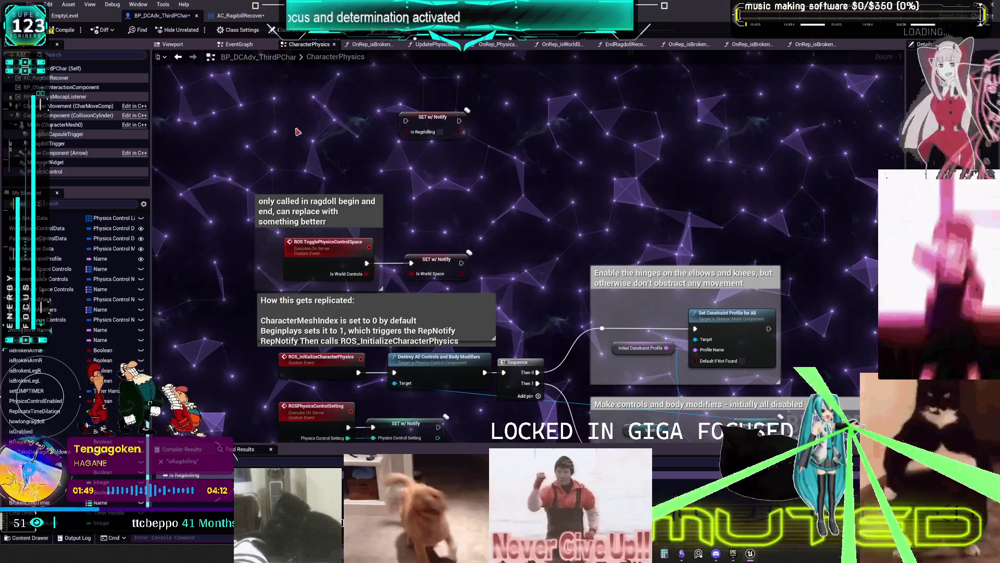
left_click_drag(336, 138, 341, 126)
Step: Name the custom event ROSToggleRagdollPhysics, feeding the SET Is Ragdolling node
double_click(340, 125)
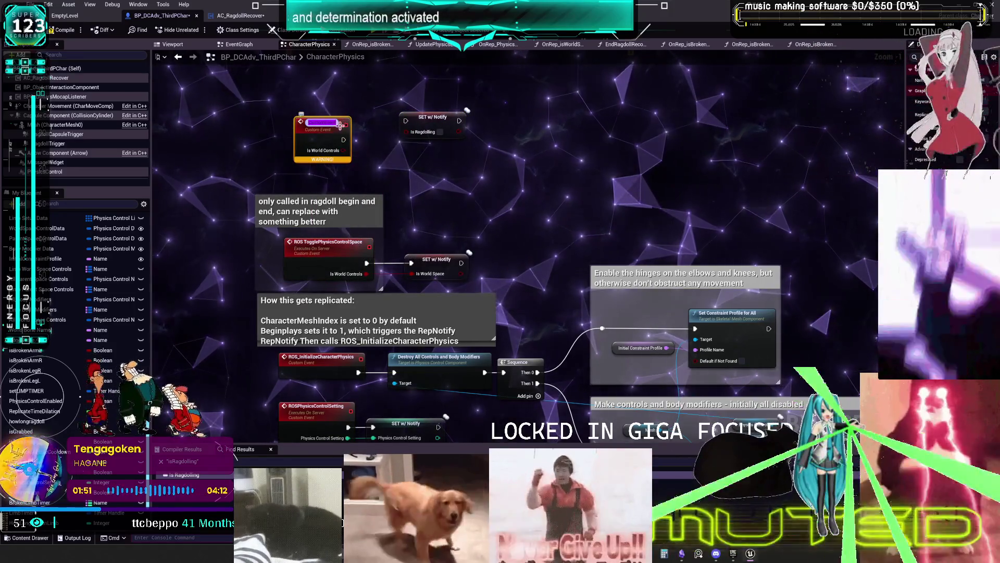
type("TROS")
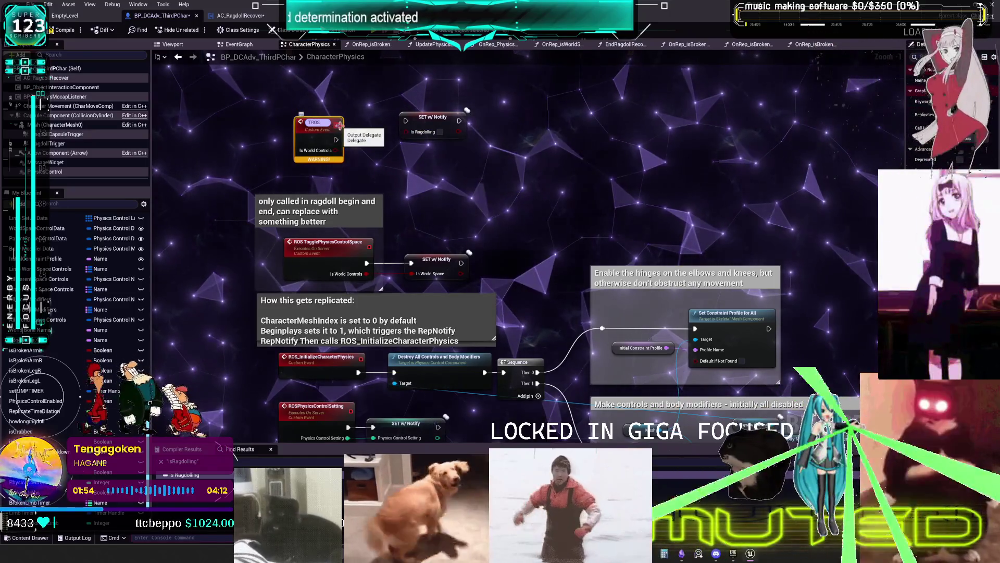
key("BackSpace")
key("BackSpace")
key("BackSpace")
type("ROS")
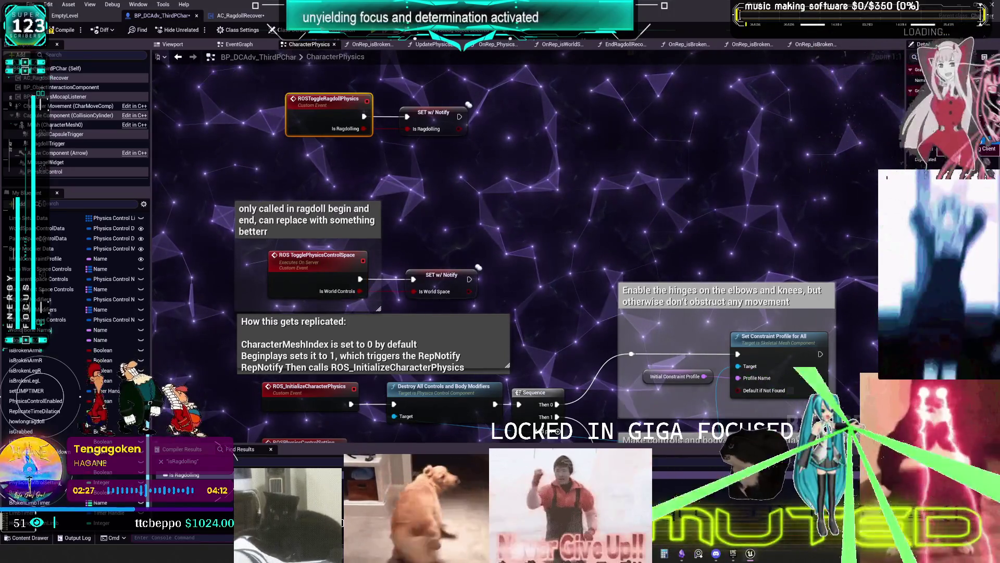
left_click_drag(434, 113, 434, 119)
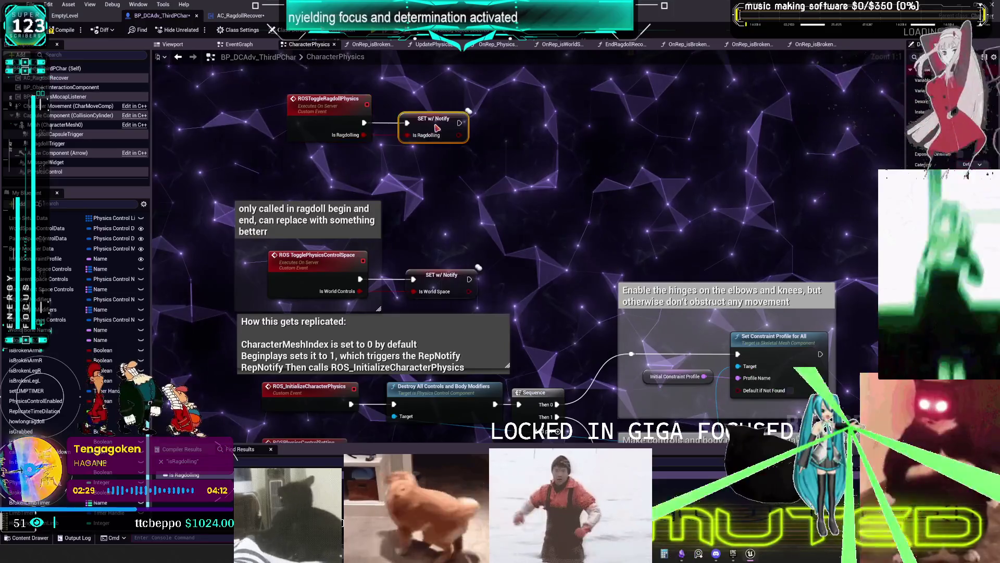
left_click_drag(475, 182, 477, 200)
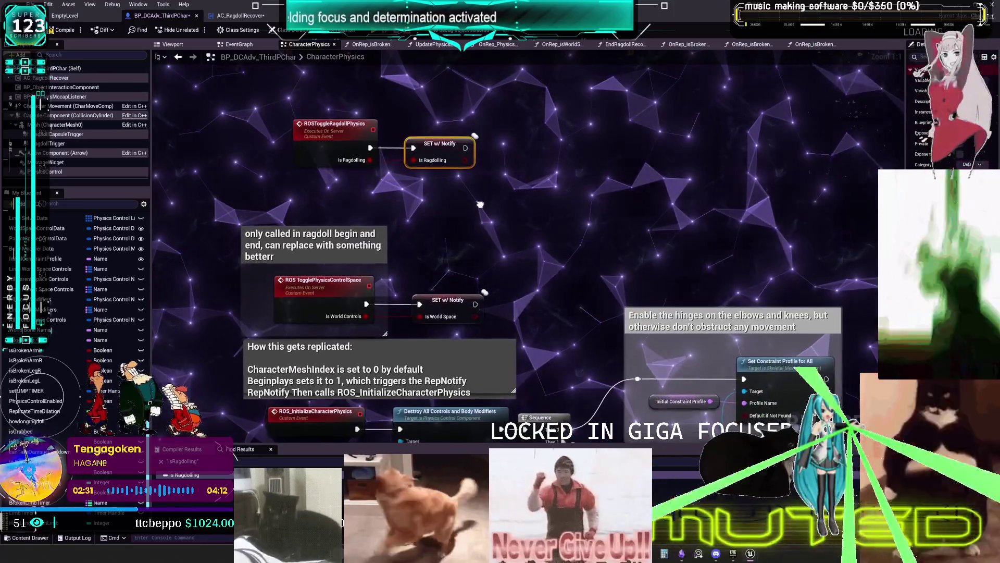
left_click(295, 128, "ctrl")
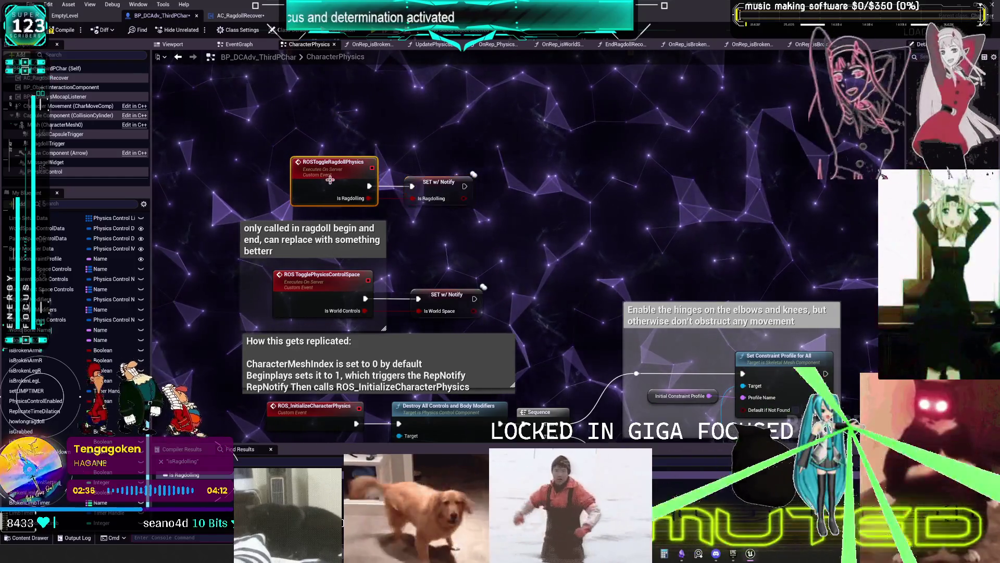
key("F2")
left_click(449, 137)
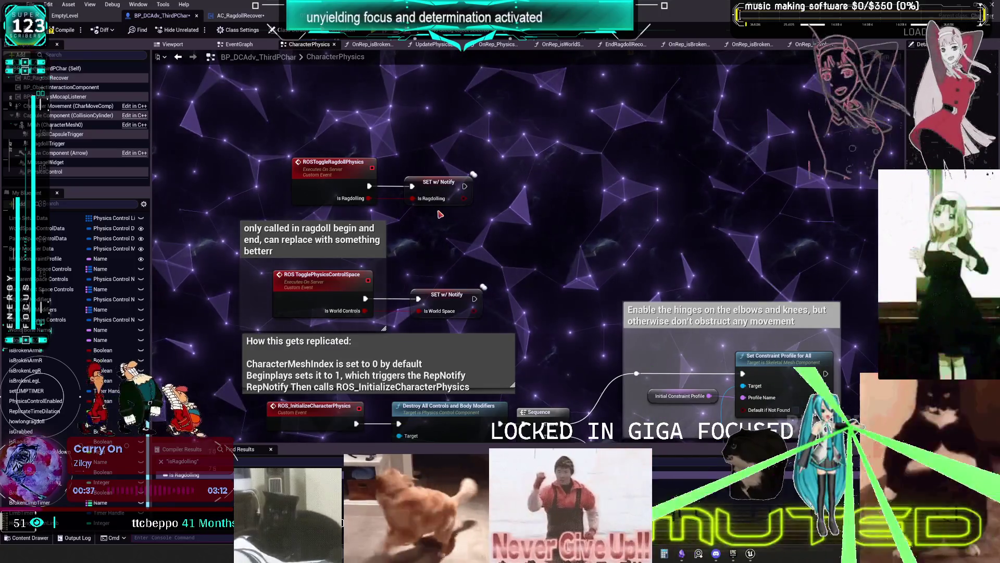
Step: Confirm the ROSToggleRagdollPhysics event name and switch to AC_RagdollRecover's RagdollBeginNodes graph
double_click(333, 162)
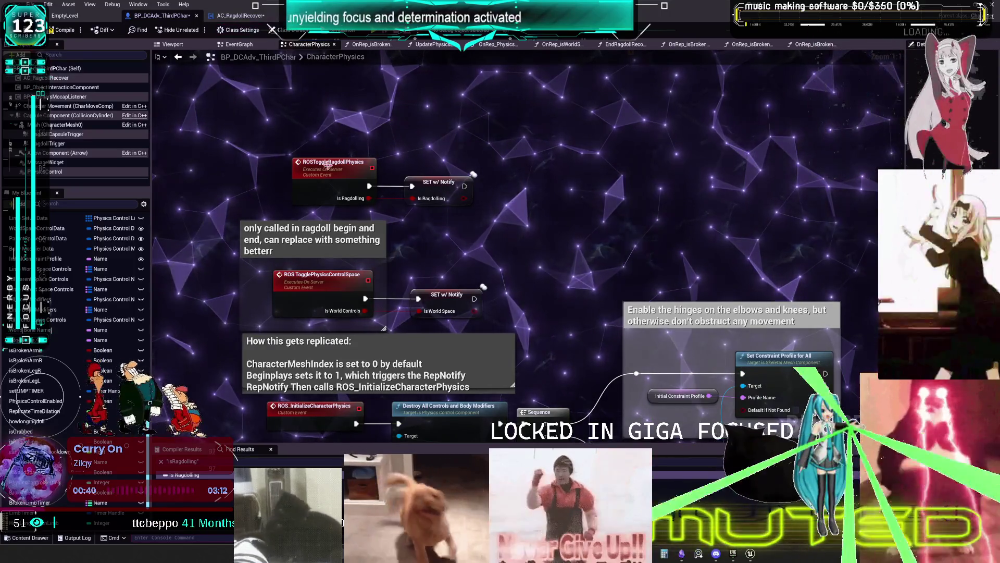
left_click(253, 17)
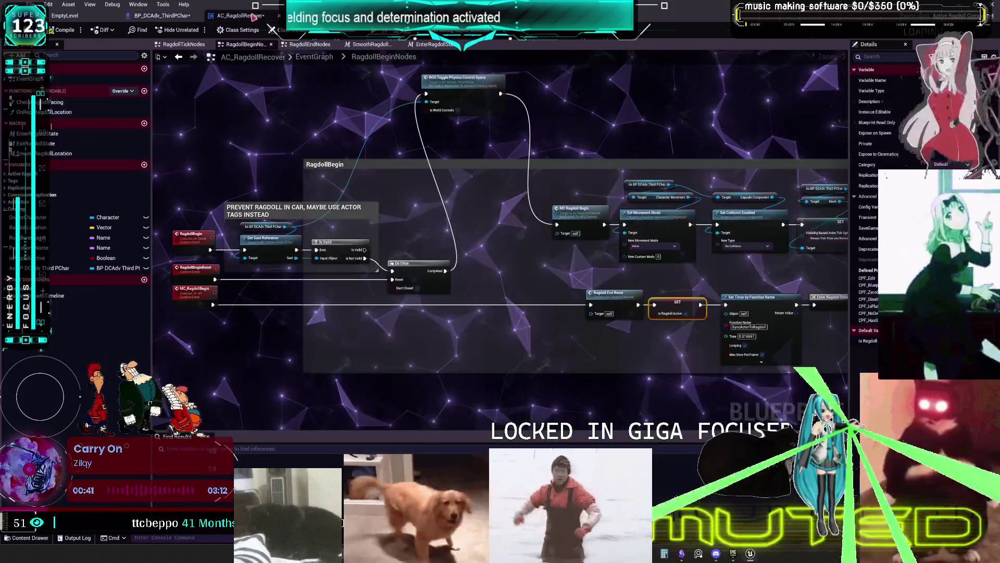
Step: Position the ROSToggle Ragdoll Physics call node after Do Once in the RagdollBegin chain
left_click_drag(473, 234, 440, 214)
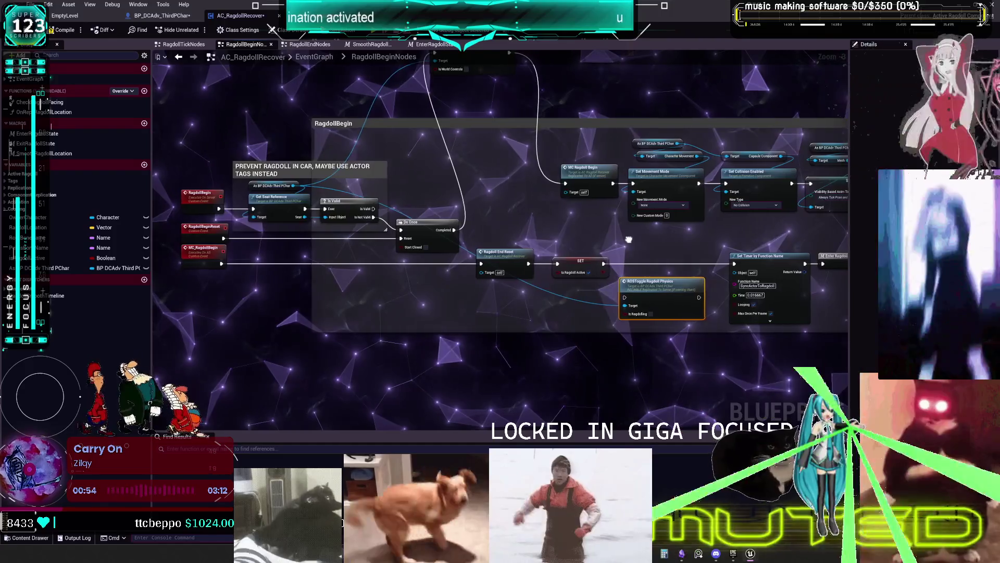
scroll(584, 295, "up", 2)
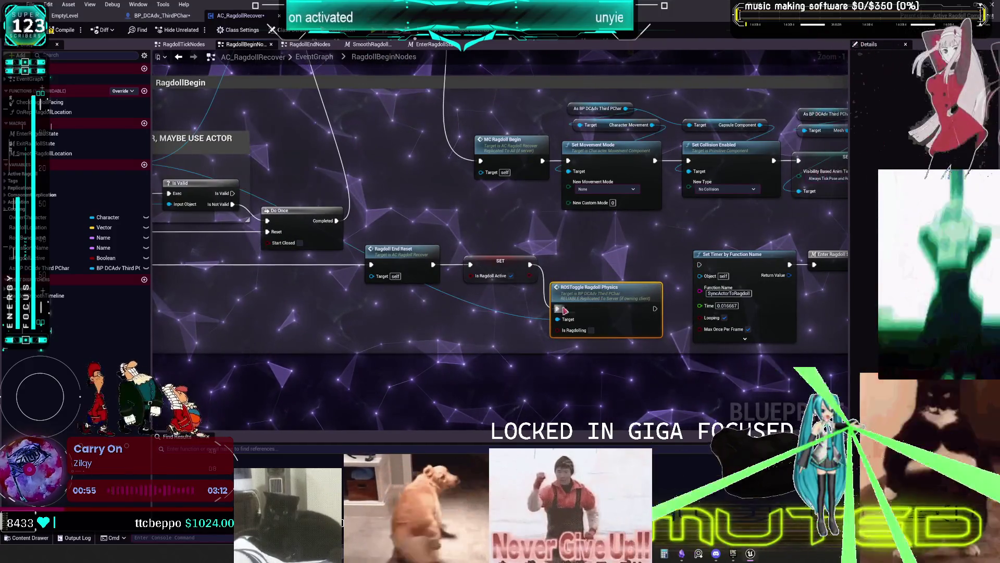
left_click_drag(656, 311, 699, 264)
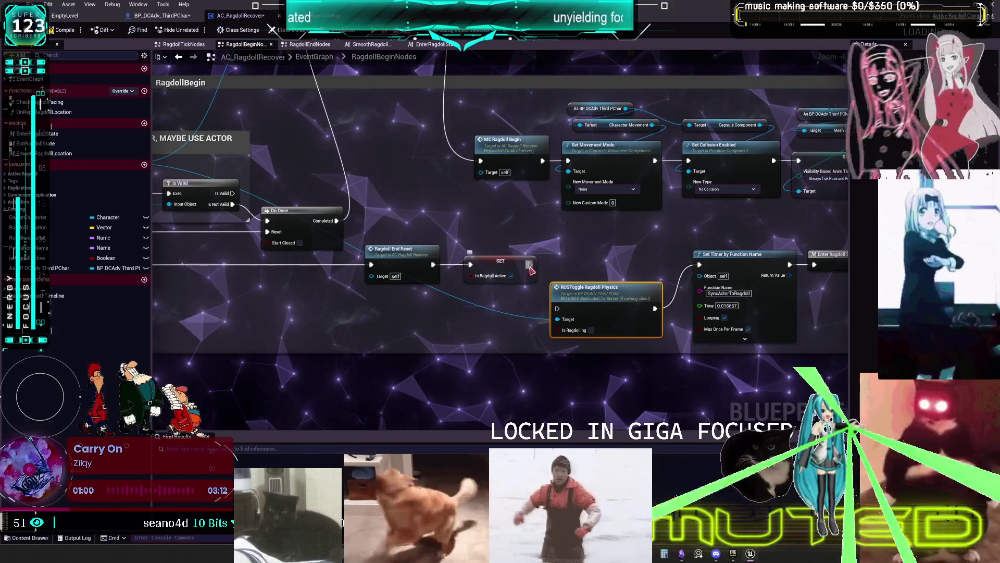
key("ctrl+z")
key("ctrl+z")
left_click_drag(607, 299, 525, 343)
left_click_drag(531, 264, 699, 264)
scroll(647, 281, "down", 2)
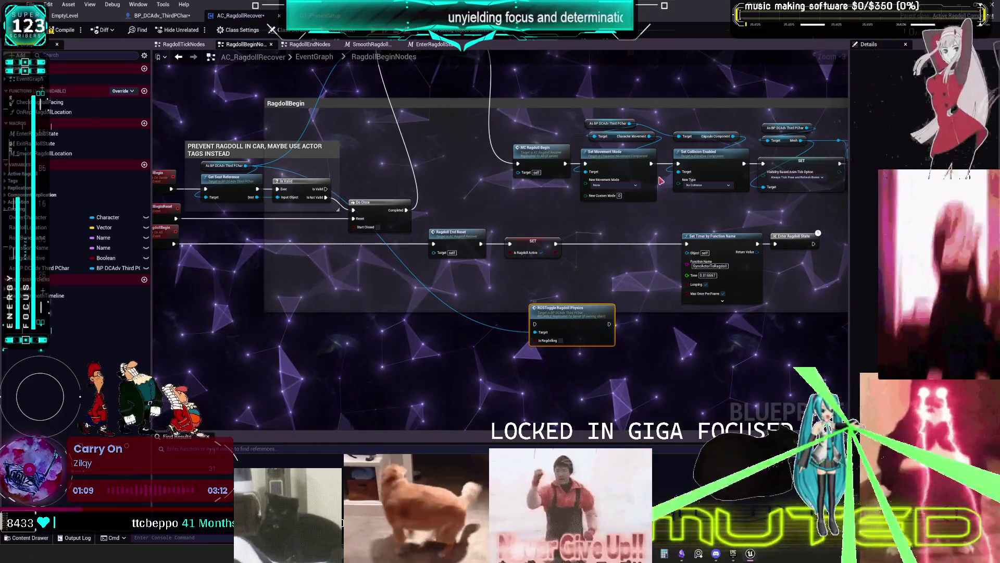
mouse_move(593, 274)
left_mouse_down()
mouse_move(499, 287)
mouse_move(330, 275)
mouse_move(673, 243)
left_mouse_up()
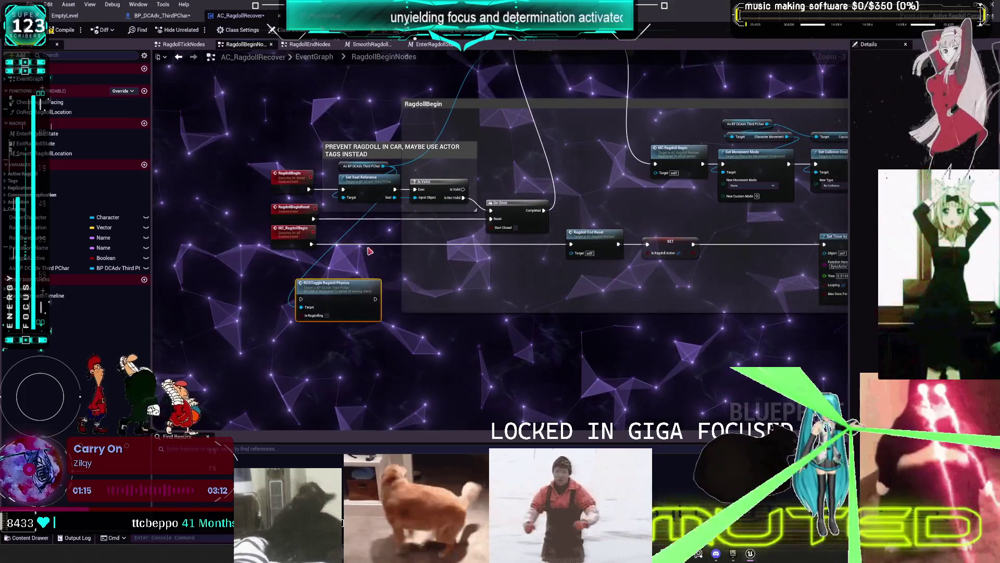
mouse_move(364, 277)
left_mouse_down()
mouse_move(362, 324)
mouse_move(556, 162)
left_mouse_up()
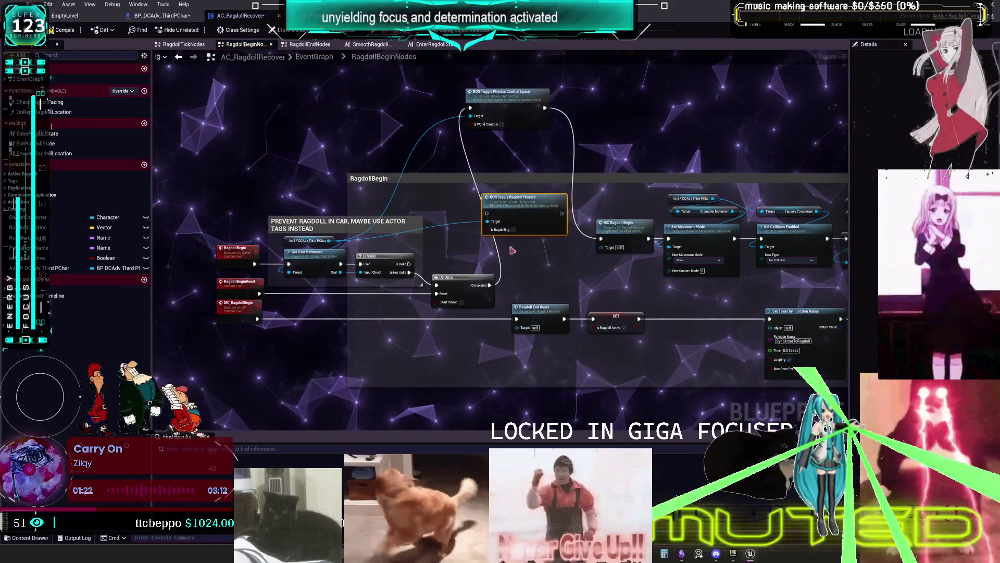
Step: Delete the ROS Toggle Physics Control Space node and wire ROSToggle Ragdoll Physics into MC Ragdoll Begin
double_click(534, 223)
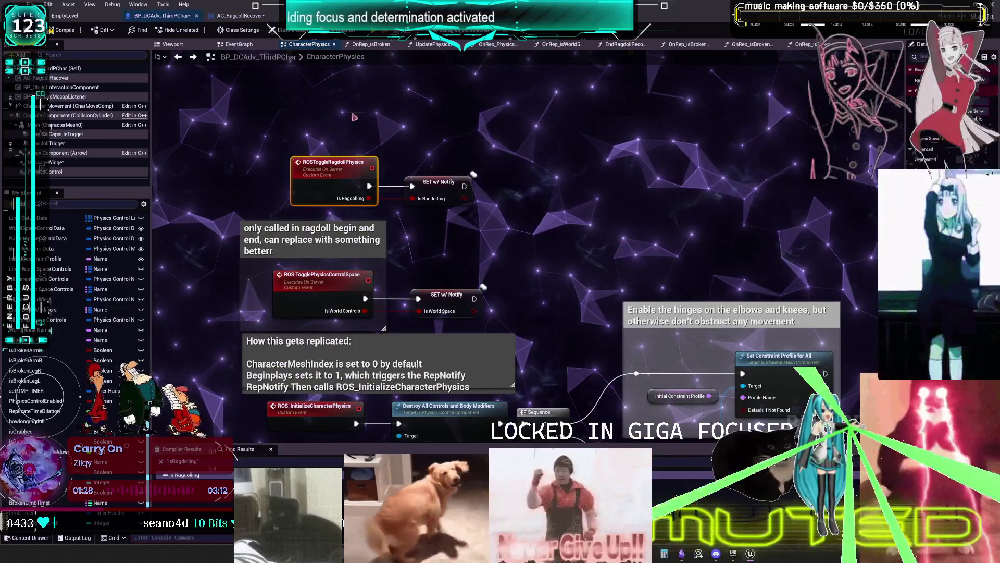
key("alt+Left")
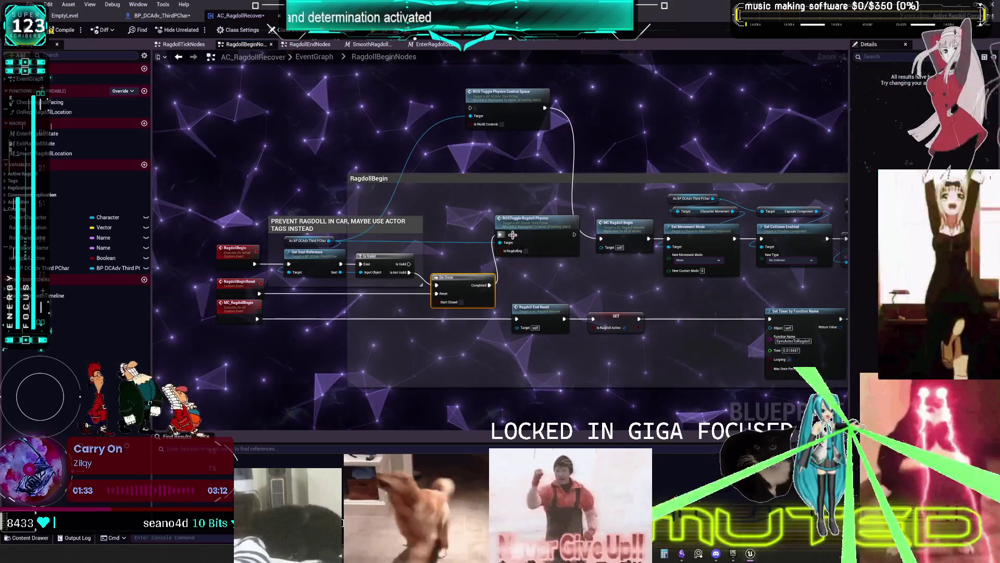
left_click(508, 93)
key("Delete")
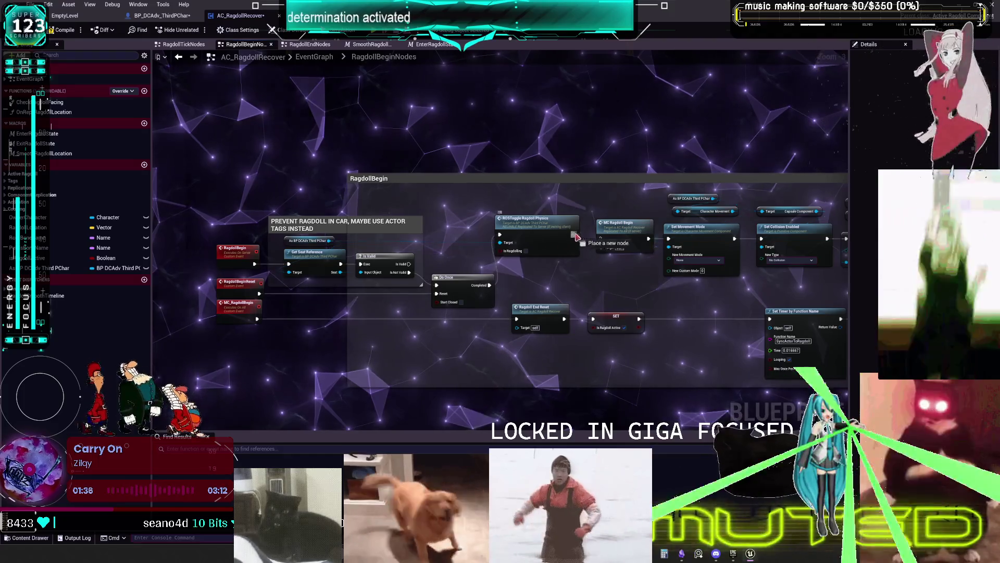
left_click_drag(548, 219, 561, 222)
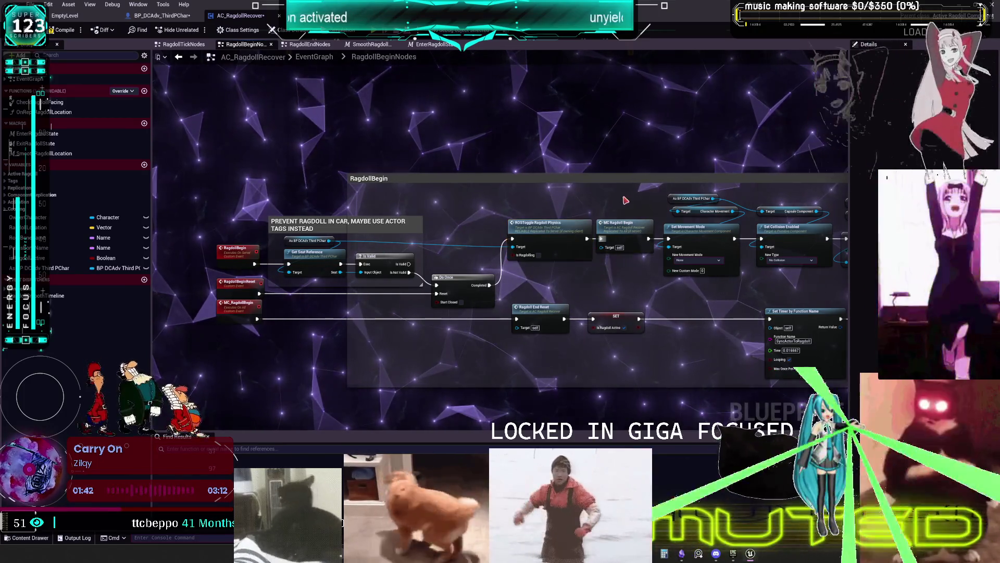
left_click_drag(619, 201, 380, 189)
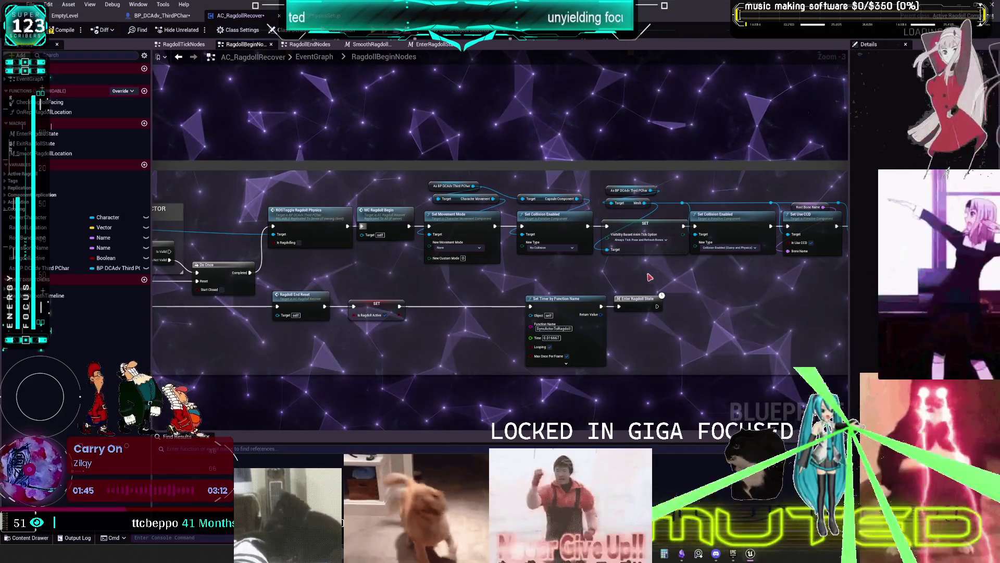
left_click_drag(647, 275, 454, 267)
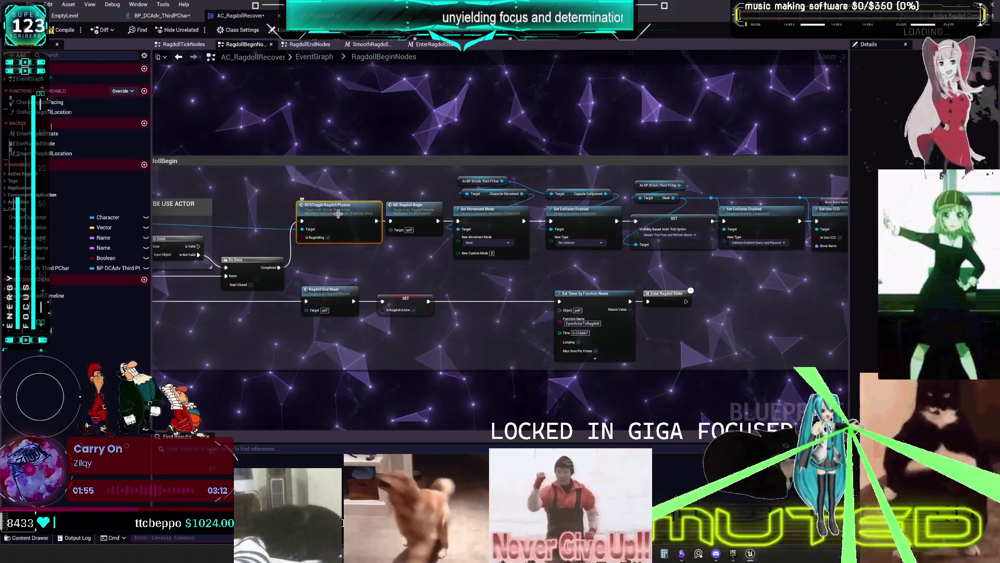
left_click_drag(334, 219, 518, 186)
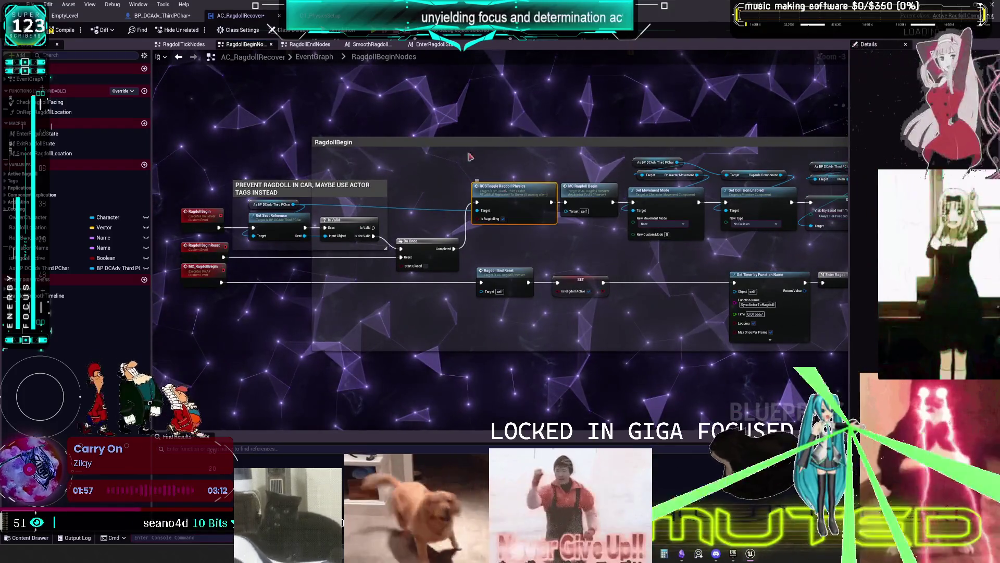
left_click(310, 45)
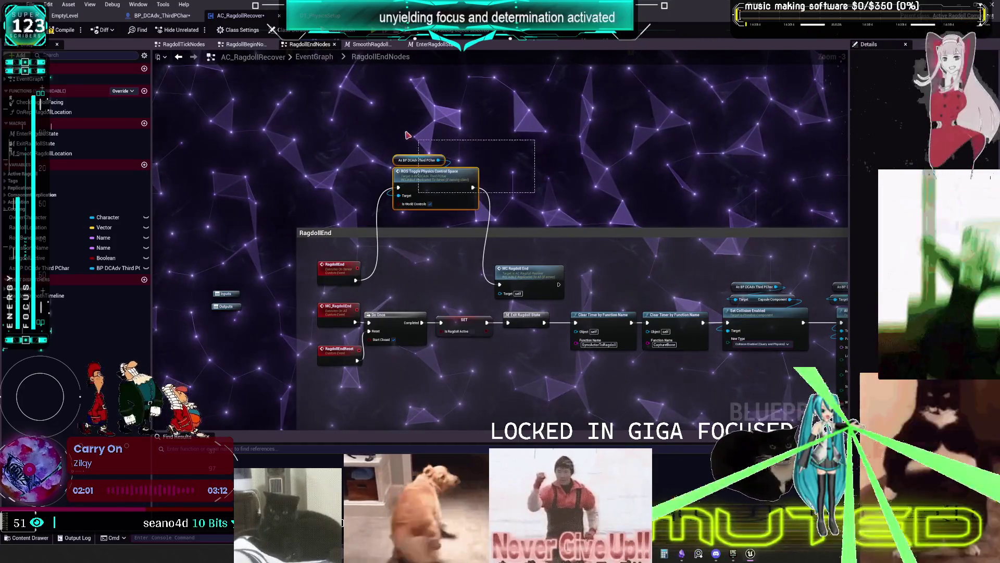
Step: In RagdollEnd, replace ROS Toggle Physics Control Space with a pasted ROSToggle Ragdoll Physics call targeting the character reference
left_click_drag(408, 136, 425, 148)
key("ctrl+v")
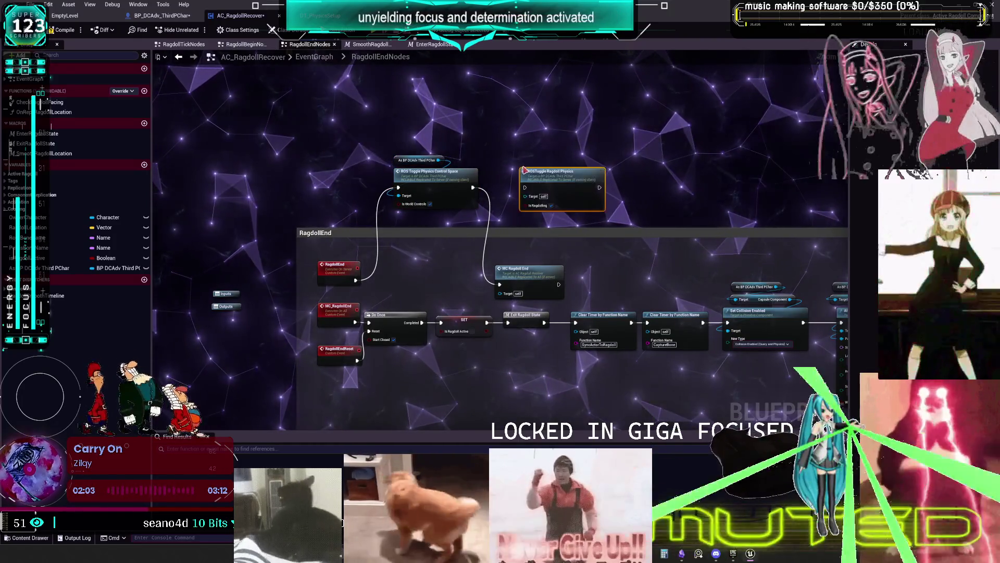
mouse_move(356, 280)
left_mouse_down()
mouse_move(447, 241)
mouse_move(527, 189)
mouse_move(429, 255)
mouse_move(427, 272)
left_mouse_up()
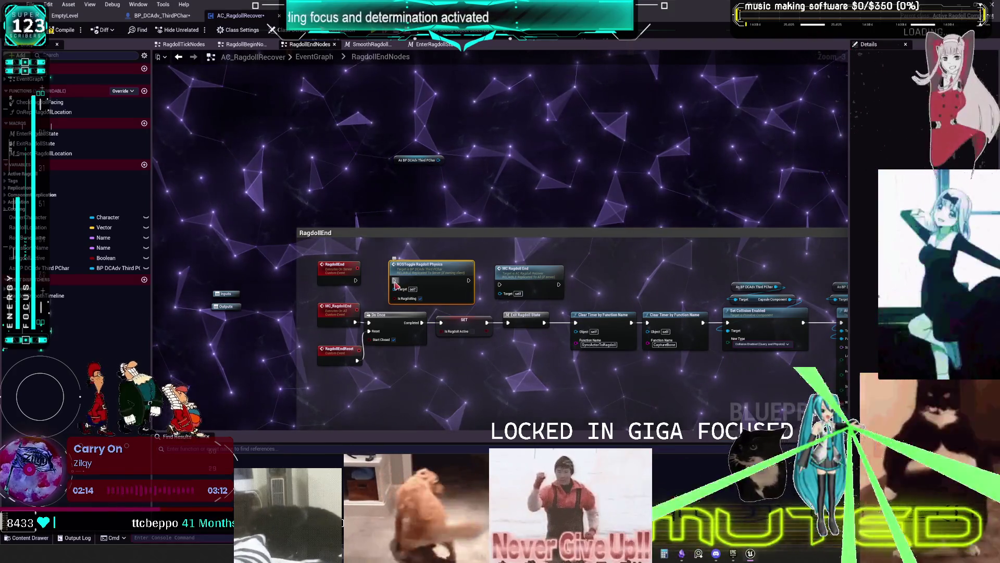
mouse_move(356, 280)
left_mouse_down()
mouse_move(397, 283)
mouse_move(498, 174)
mouse_move(501, 188)
mouse_move(496, 180)
left_mouse_up()
mouse_move(418, 160)
left_mouse_down()
mouse_move(517, 142)
mouse_move(495, 164)
left_mouse_up()
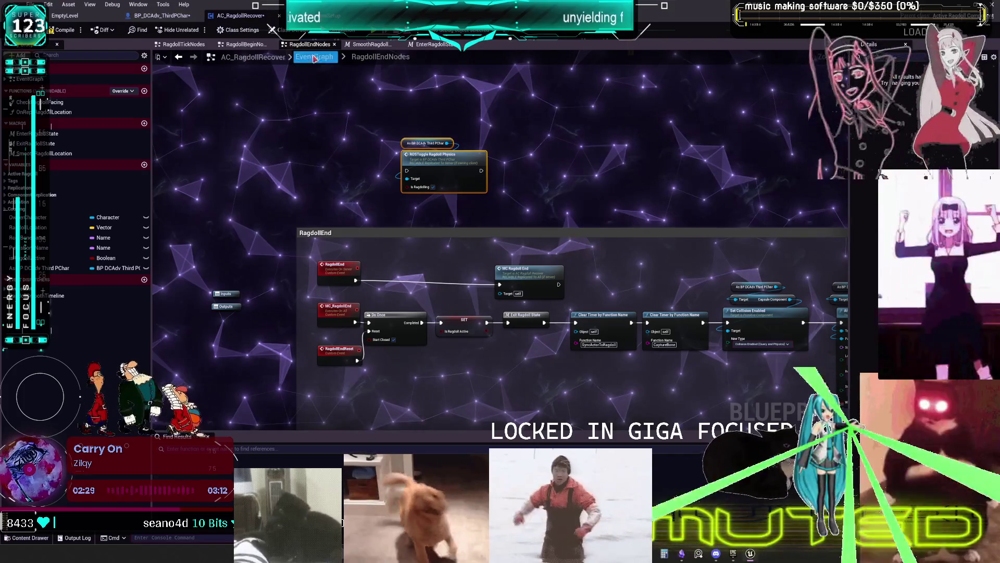
Step: Go back to the RagdollBeginNodes graph and select the RagdollBegin event node
left_click(257, 45)
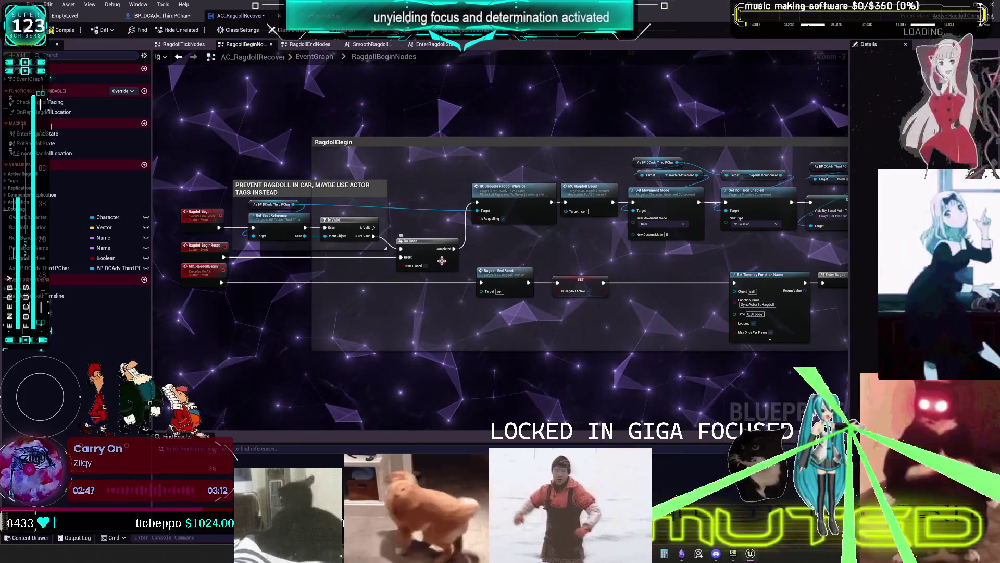
left_click_drag(597, 241, 585, 240)
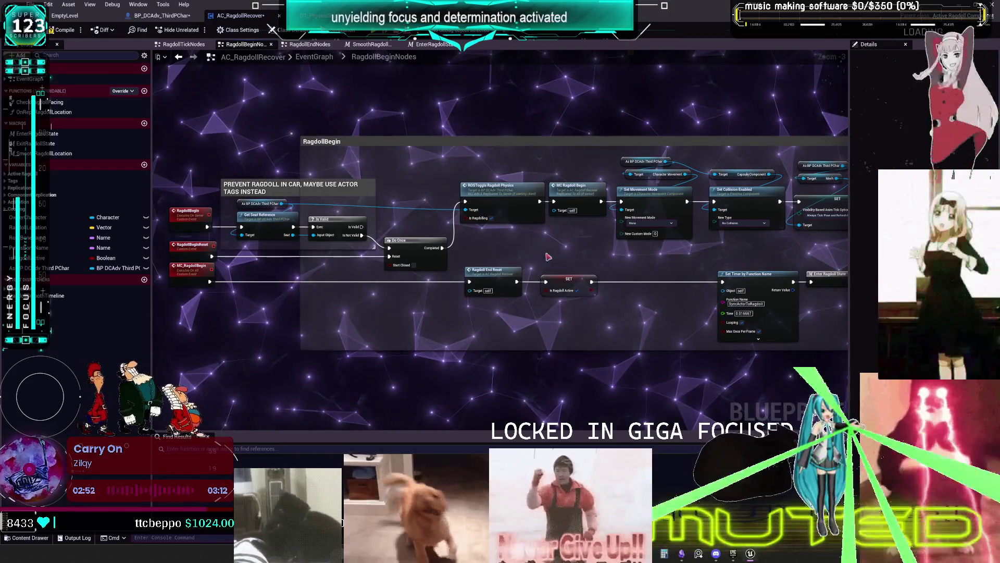
left_click(200, 222)
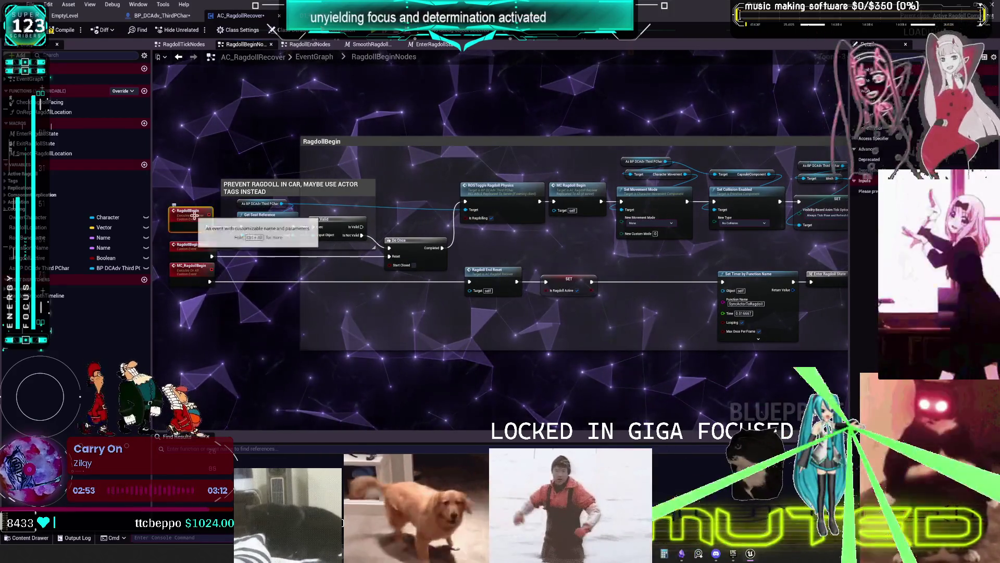
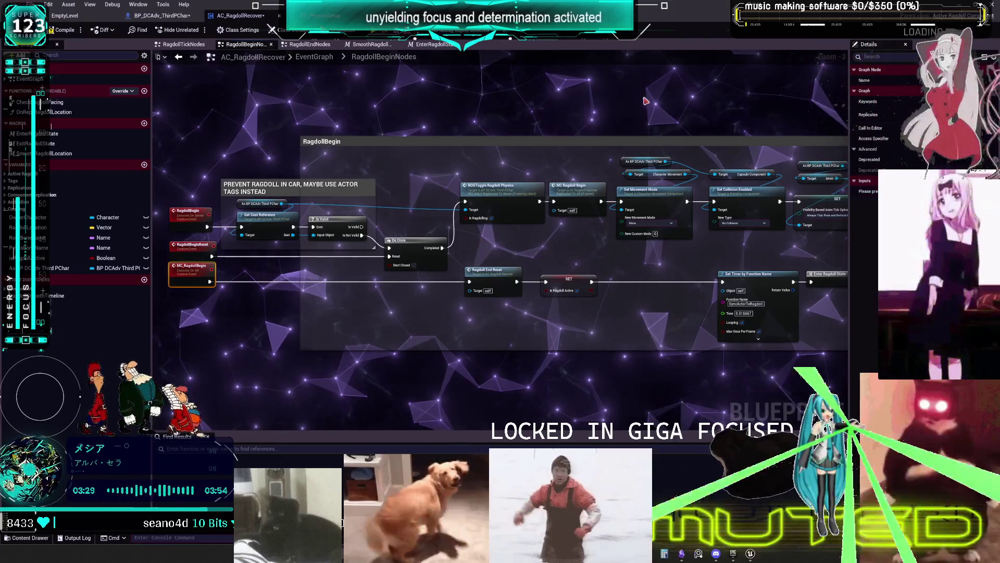
Step: Jump from MC_RagdollBegin to the ROSToggleRagdollPhysics definition in BP_DCAdv_ThirdPChar's CharacterPhysics graph
left_click_drag(716, 316, 571, 315)
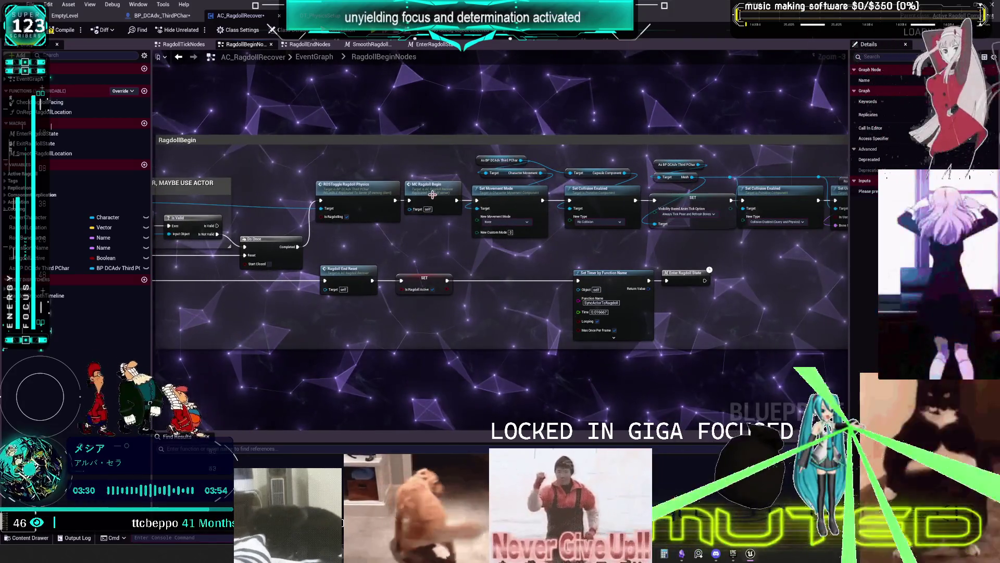
double_click(427, 184)
scroll(645, 260, "down", 2)
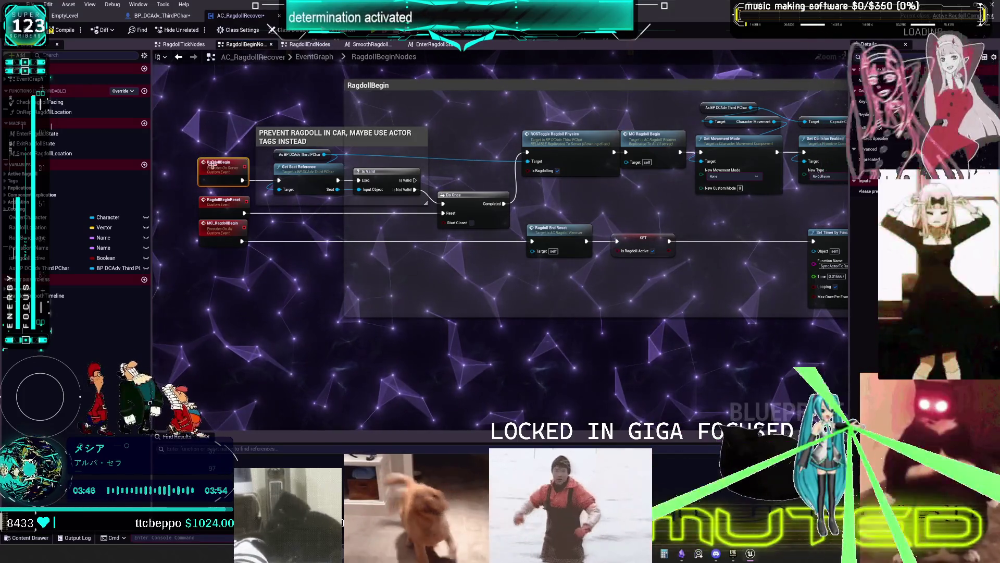
double_click(572, 151)
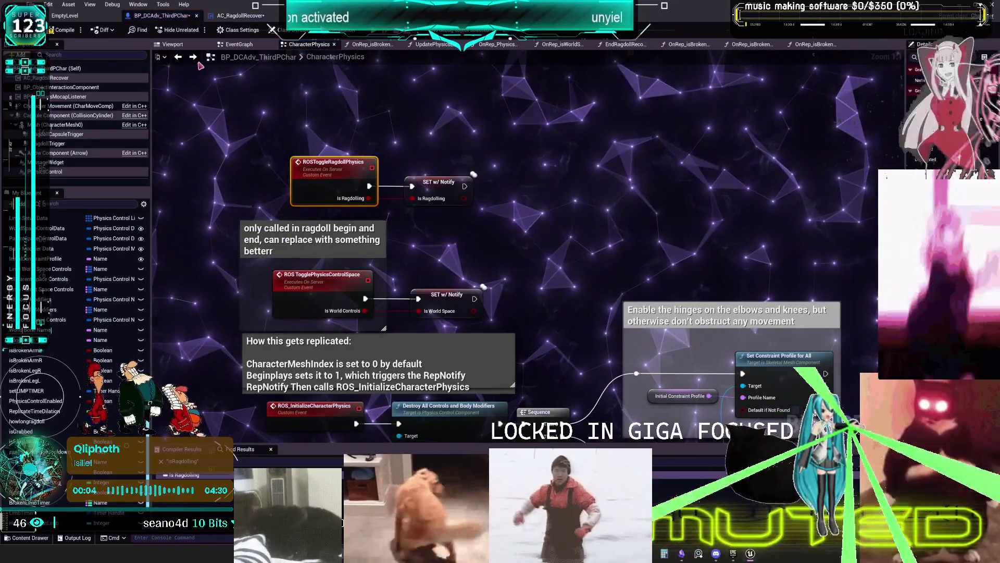
Step: Review the character's ragdoll physics events and collision-restore event, then return to AC_RagdollRecover
left_click(179, 58)
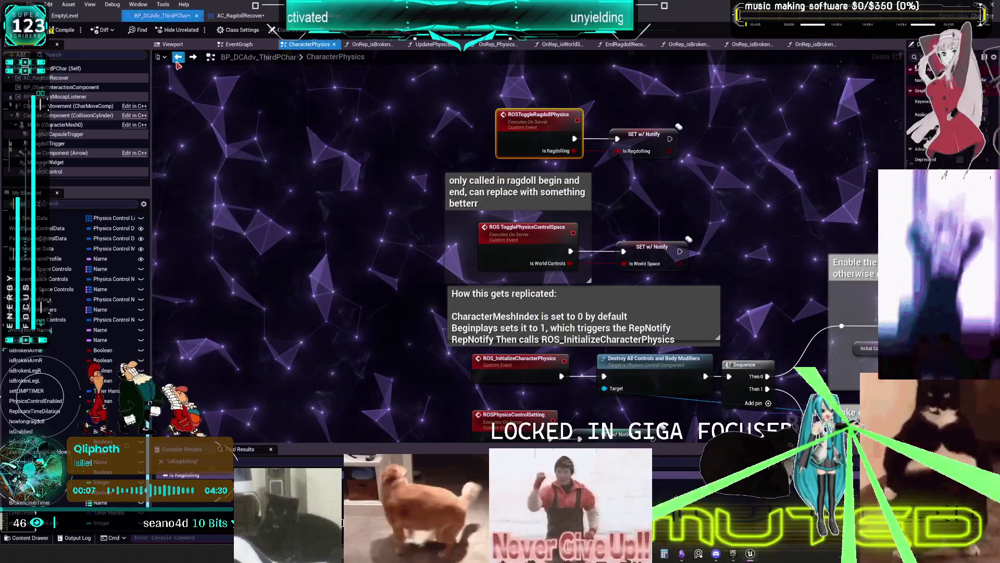
left_click_drag(692, 157, 576, 167)
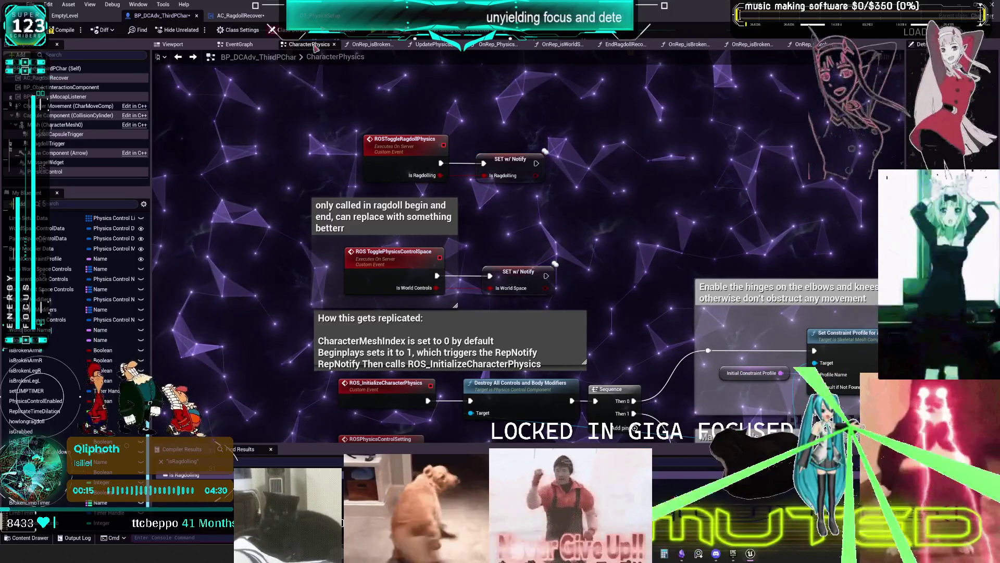
mouse_move(905, 184)
left_mouse_down()
mouse_move(754, 184)
mouse_move(873, 188)
left_mouse_up()
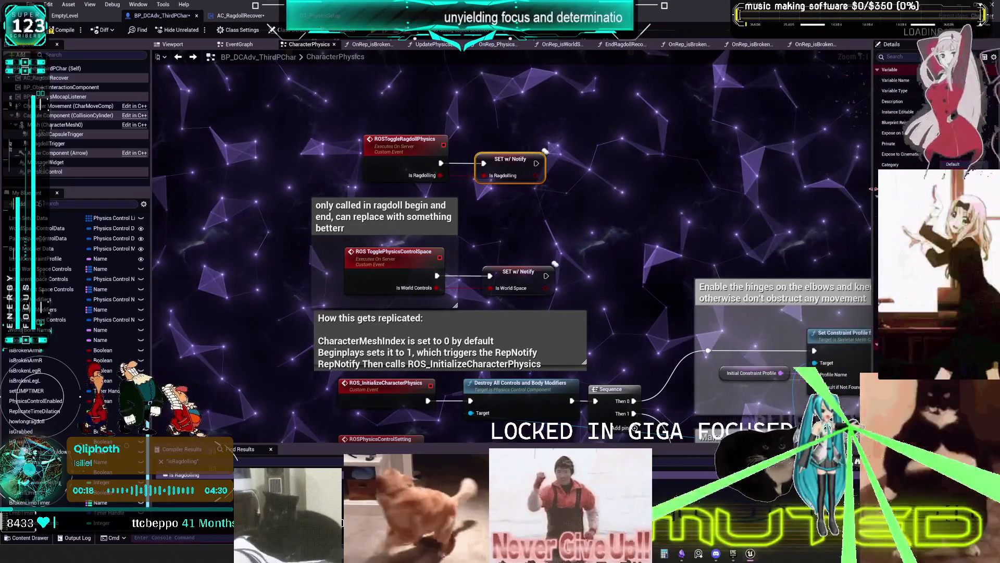
left_click(180, 59)
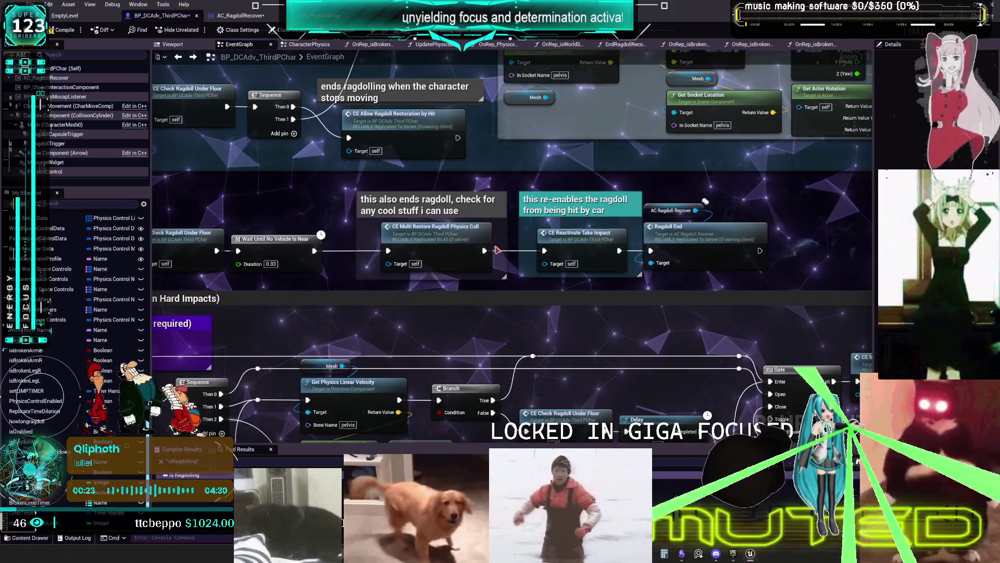
double_click(461, 234)
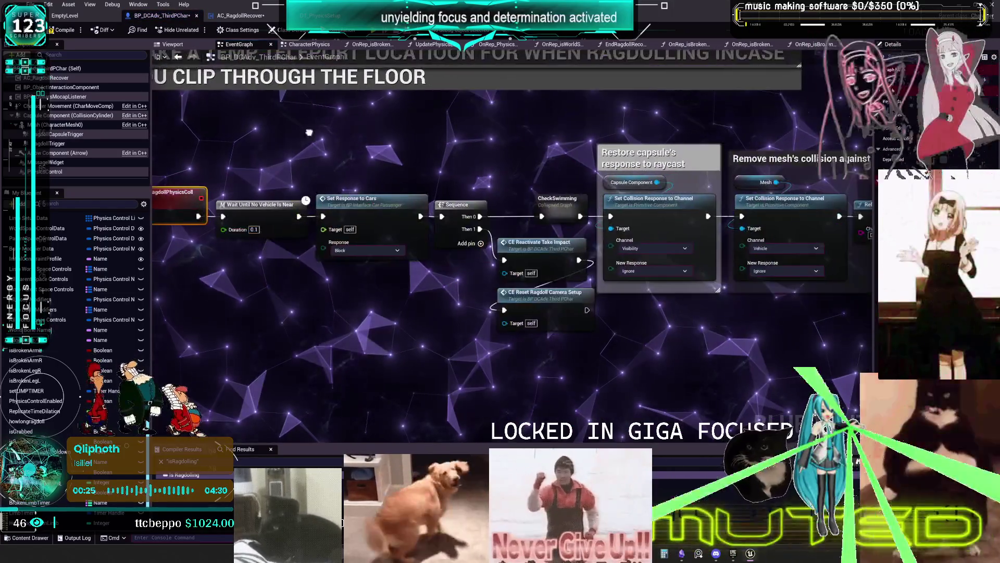
left_click(255, 17)
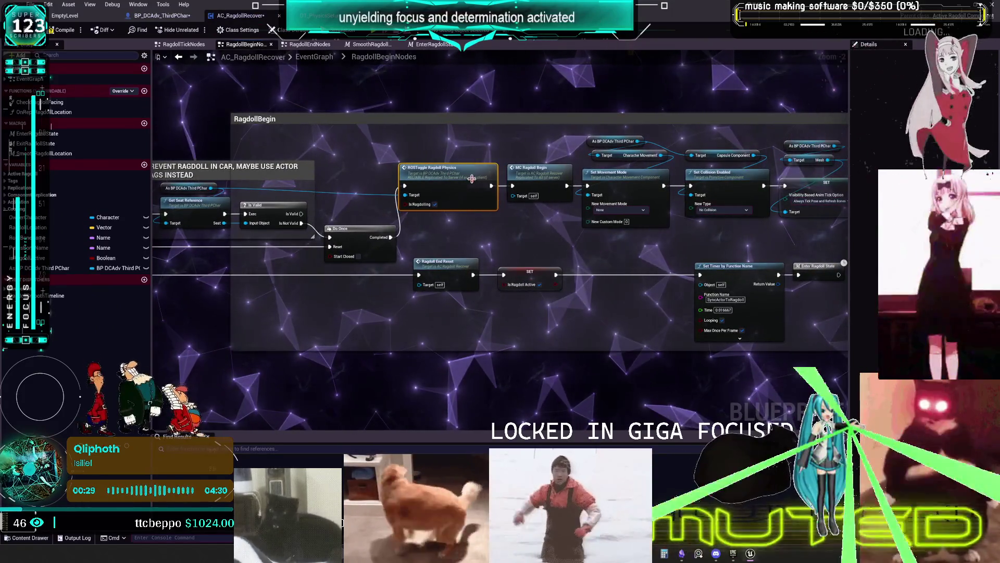
left_click(542, 179)
key("alt+g")
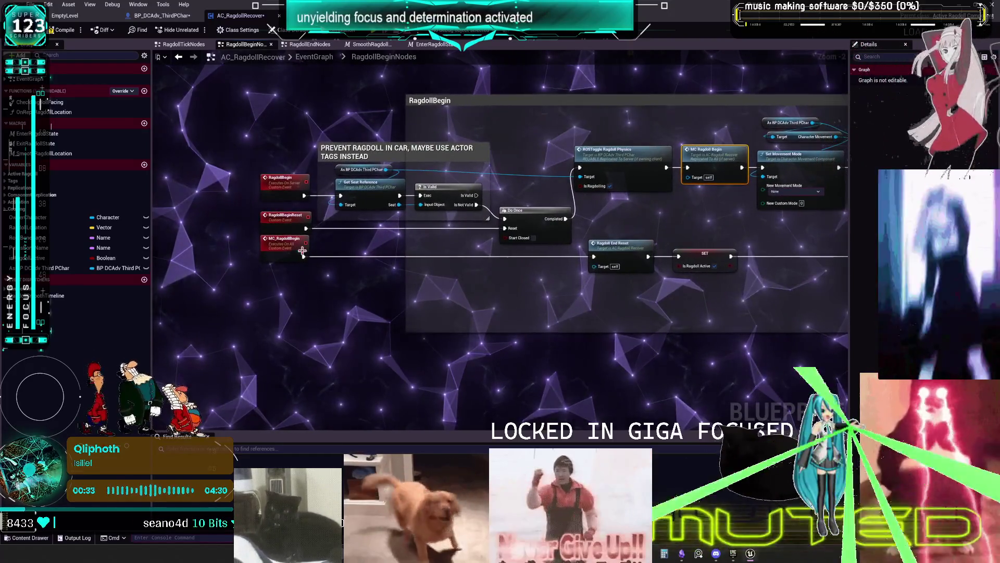
mouse_move(706, 238)
left_mouse_down()
mouse_move(672, 242)
mouse_move(617, 218)
mouse_move(538, 223)
left_mouse_up()
left_click(477, 177)
left_click_drag(472, 256, 468, 262)
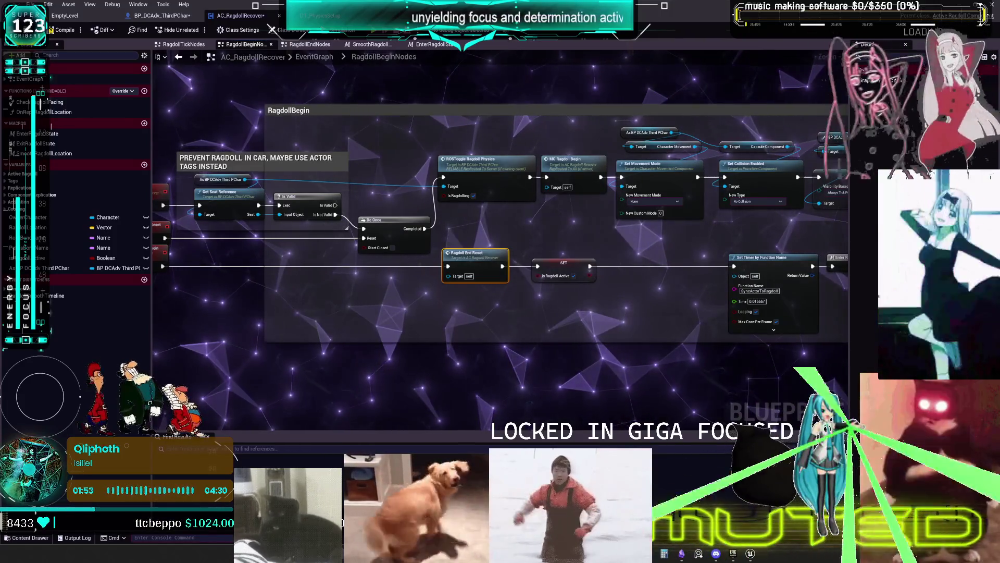
left_click_drag(231, 291, 286, 285)
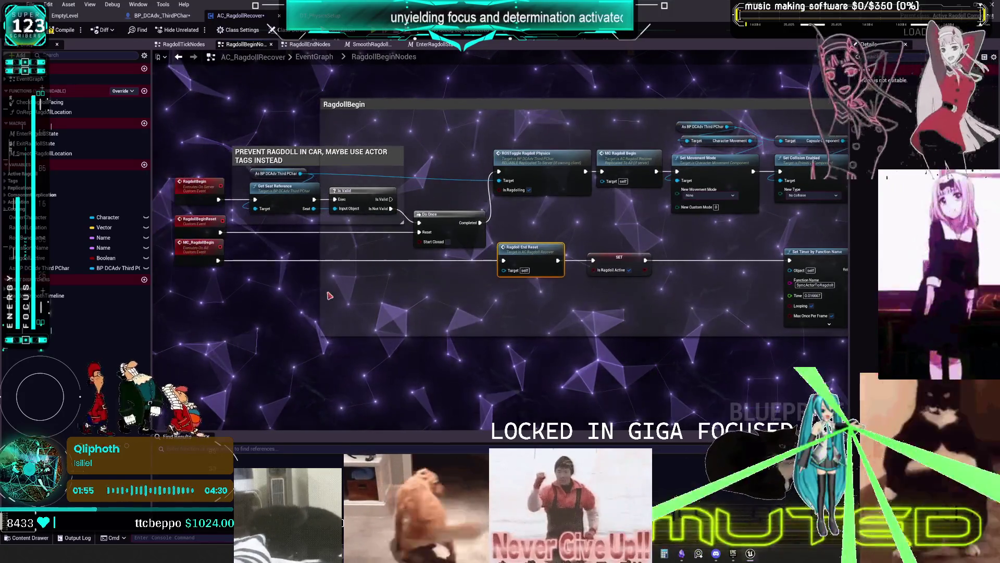
left_click(199, 260)
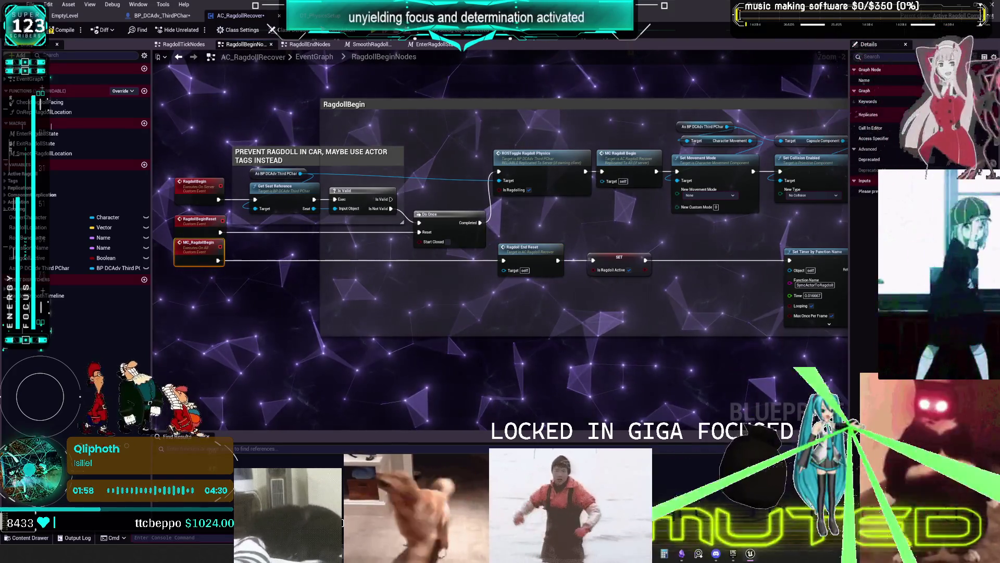
left_click(710, 377)
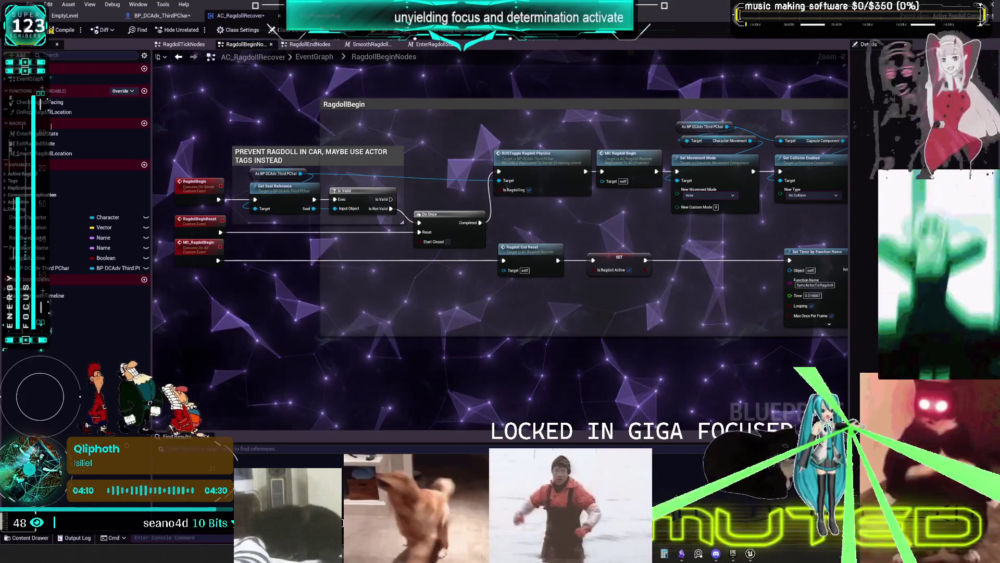
double_click(611, 178)
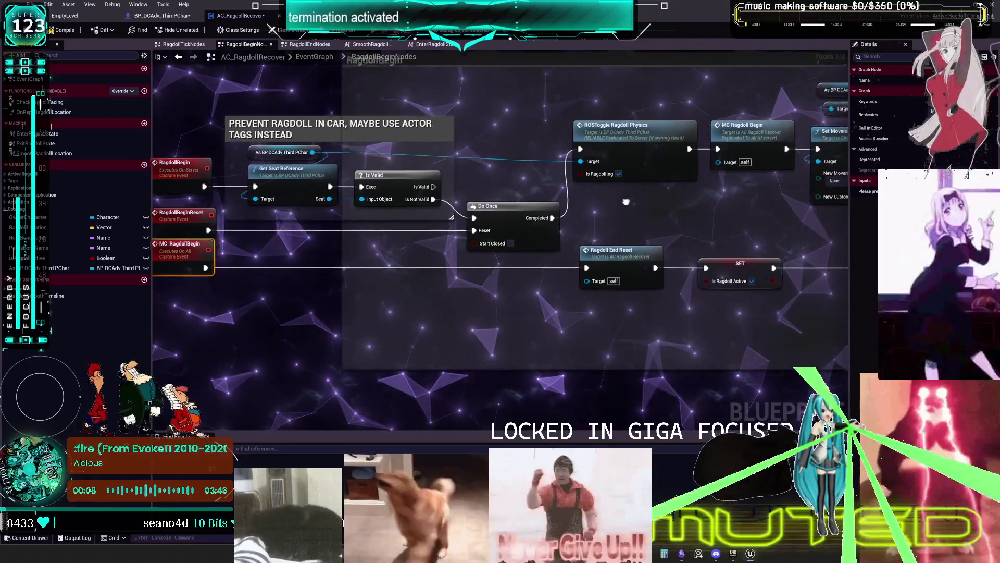
Step: Jump to the ROSToggleRagdollPhysics definition in the CharacterPhysics graph
double_click(625, 141)
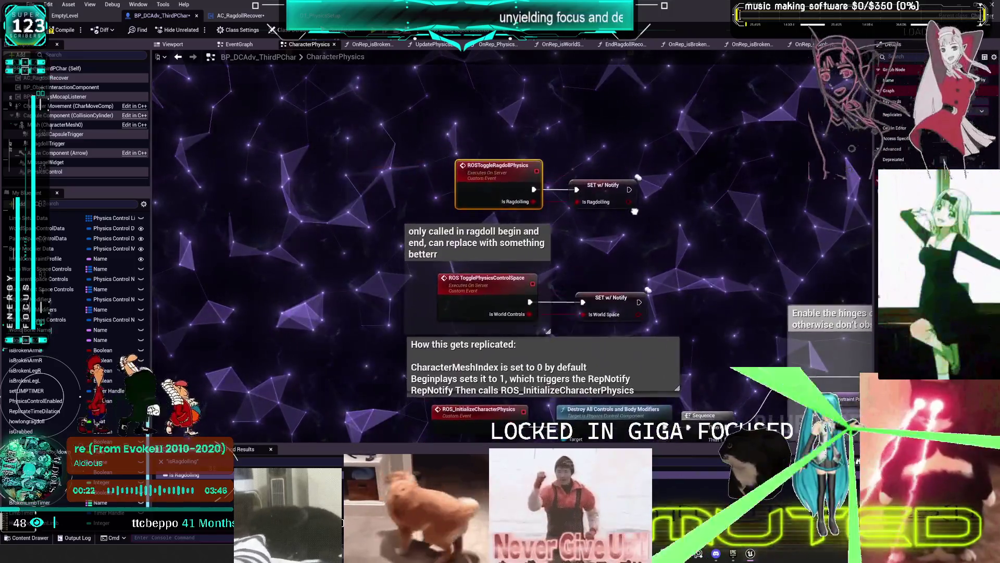
Step: Pan and zoom the CharacterPhysics graph to read the replication notes
left_click_drag(635, 211, 561, 168)
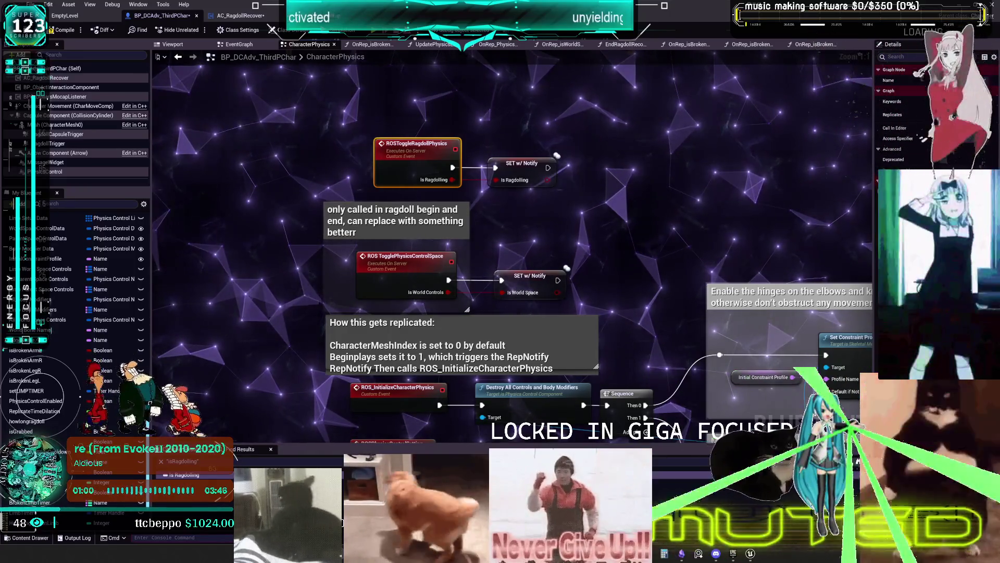
scroll(513, 245, "up", 1)
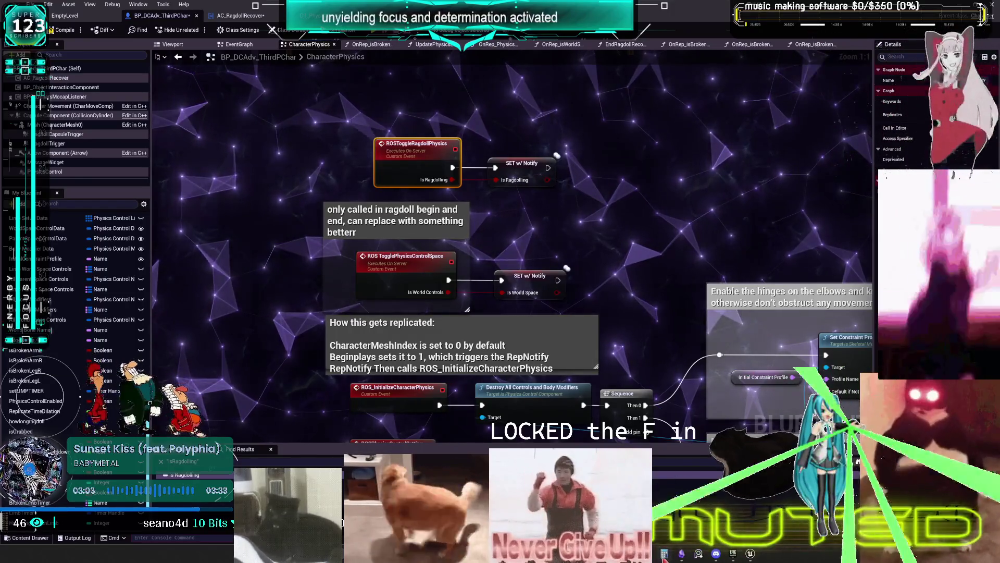
Step: Switch to Obsidian's TO DO CHART canvas showing the ragdoll logic flow
left_click(682, 554)
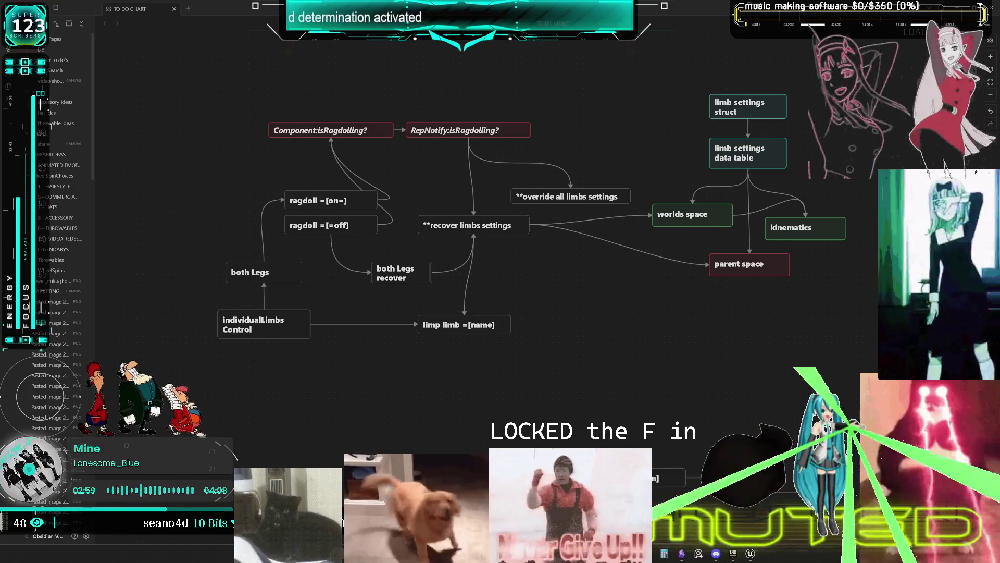
Step: Bring Unreal Editor back and nudge the CharacterPhysics graph view
left_click(750, 554)
mouse_move(536, 228)
left_mouse_down()
mouse_move(550, 240)
mouse_move(552, 213)
mouse_move(564, 239)
left_mouse_up()
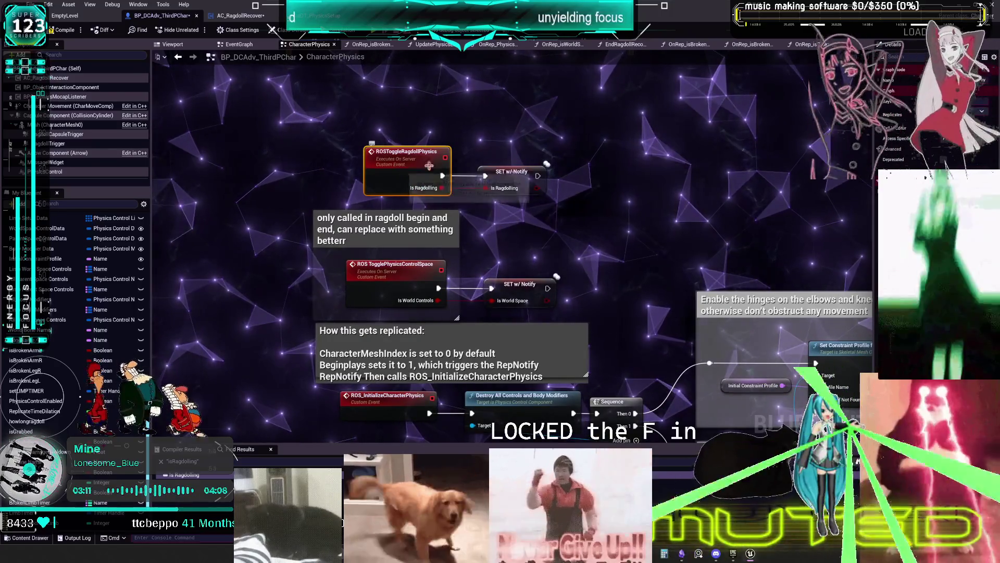
Step: Inspect the SET w/ Notify node, then return to AC_RagdollRecover's RagdollBeginNodes graph
left_click(508, 179)
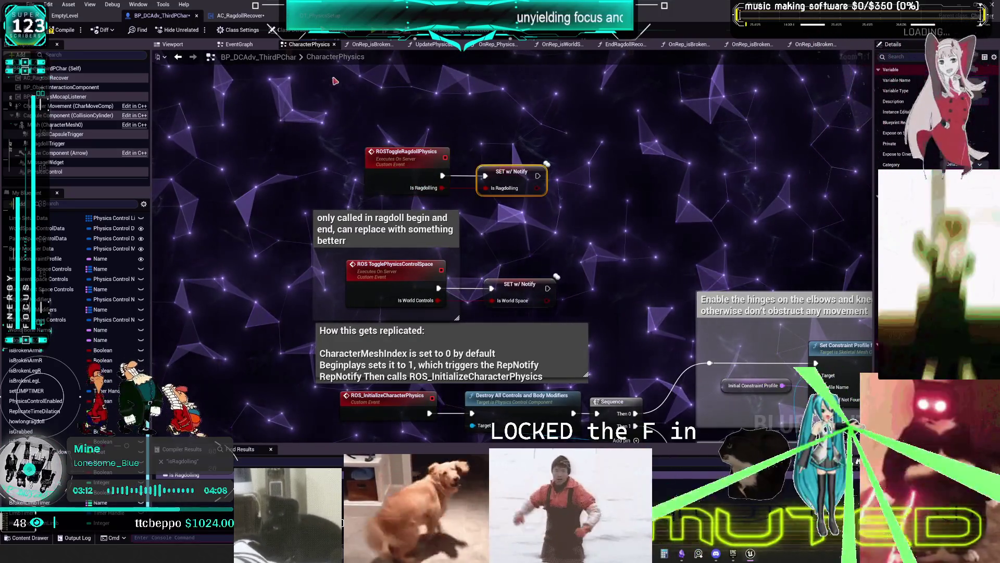
left_click(239, 16)
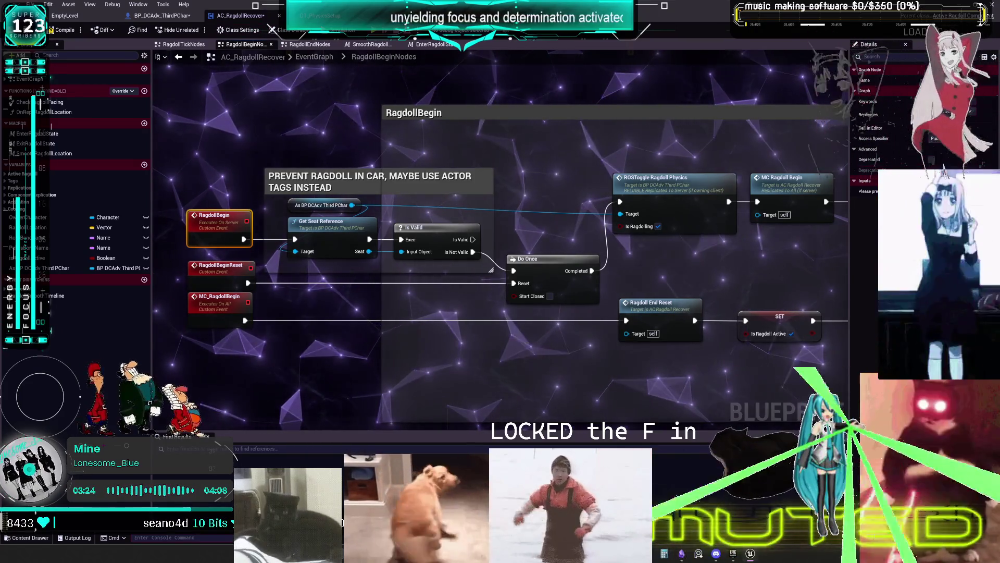
Step: Keep the RagdollBegin event's name, then open the ROSToggle Ragdoll Physics definition
key("F2")
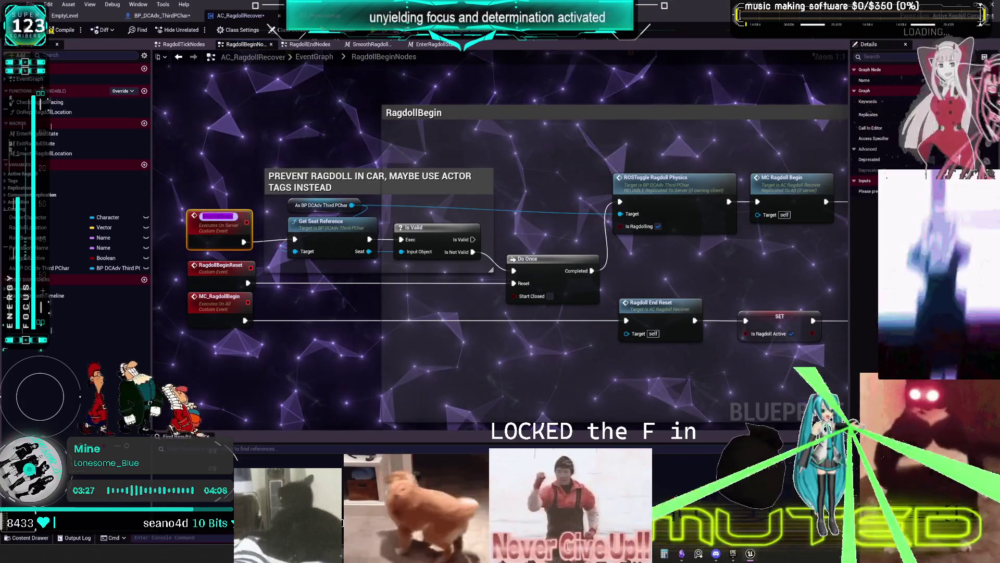
left_click(272, 167)
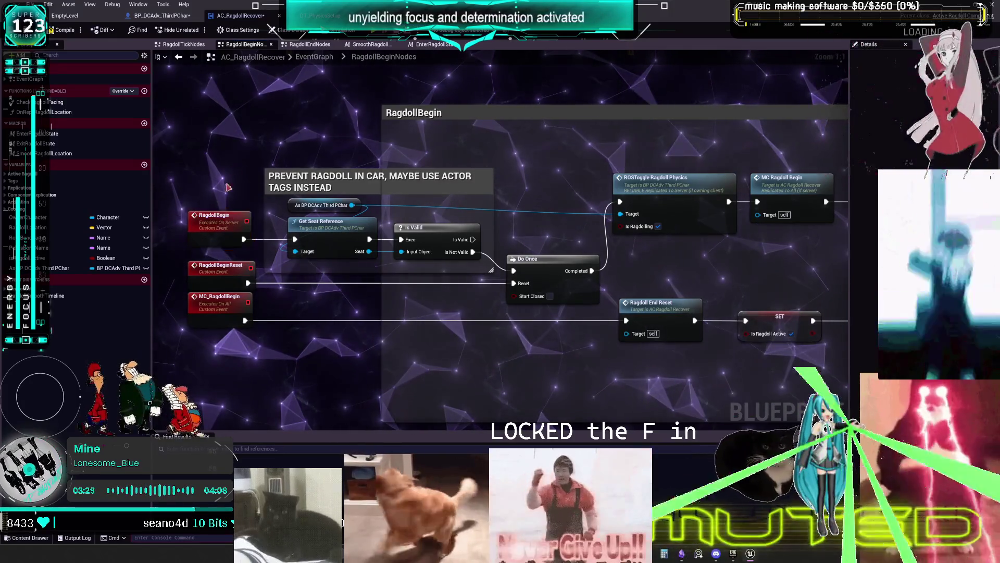
left_click(214, 216)
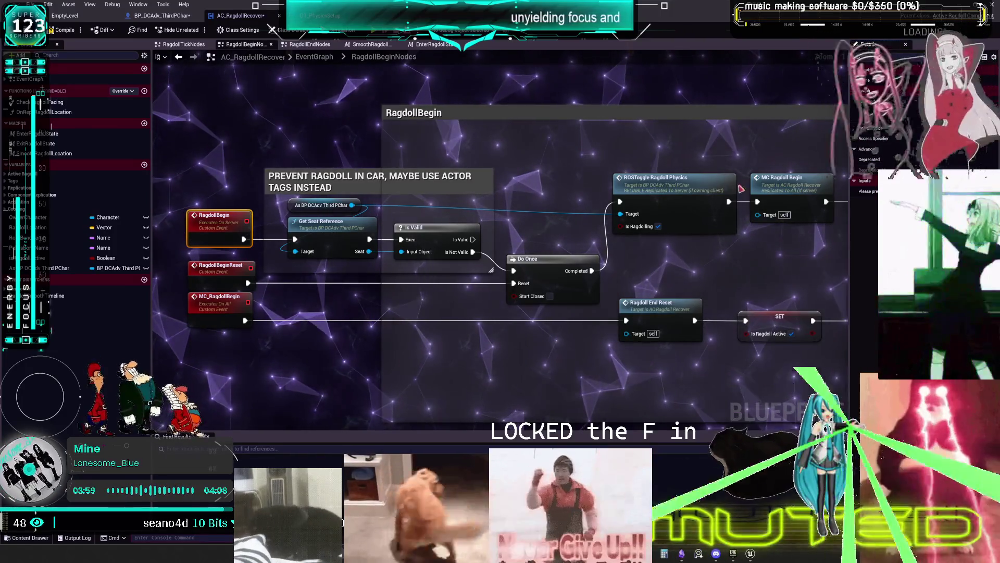
double_click(708, 194)
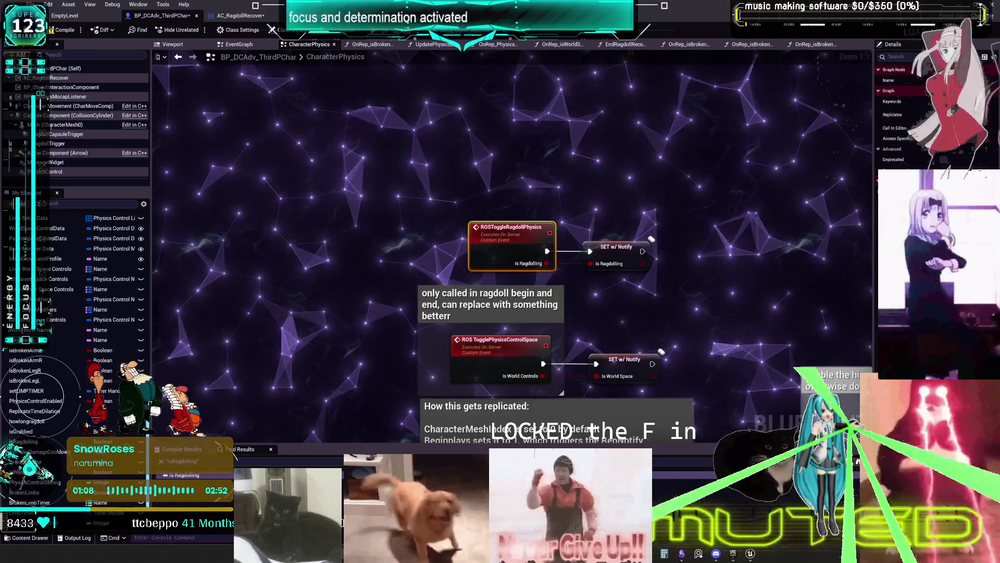
Step: Go back to AC_RagdollRecover's RagdollBeginNodes graph with Alt+Left
key("alt+Left")
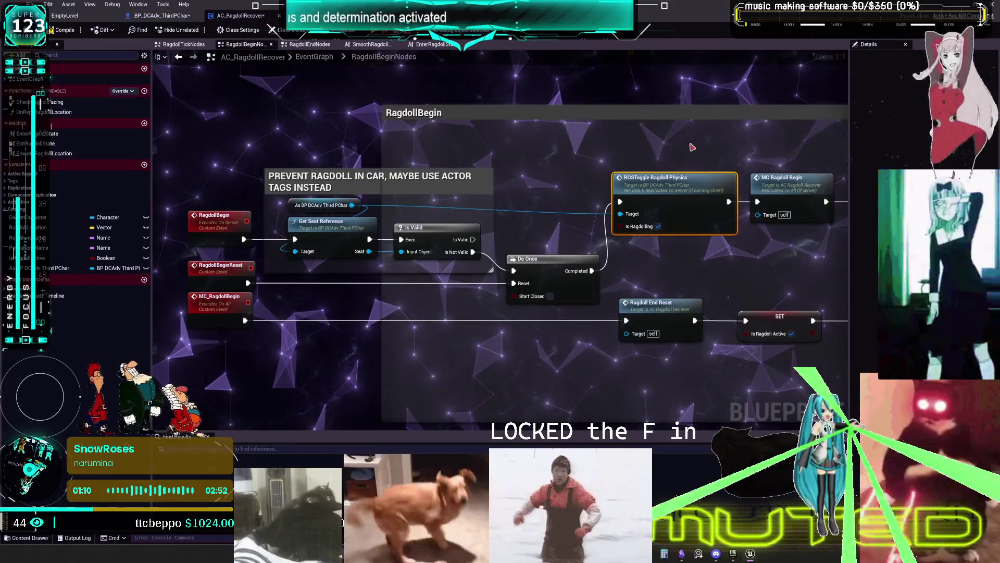
left_click_drag(488, 238, 557, 217)
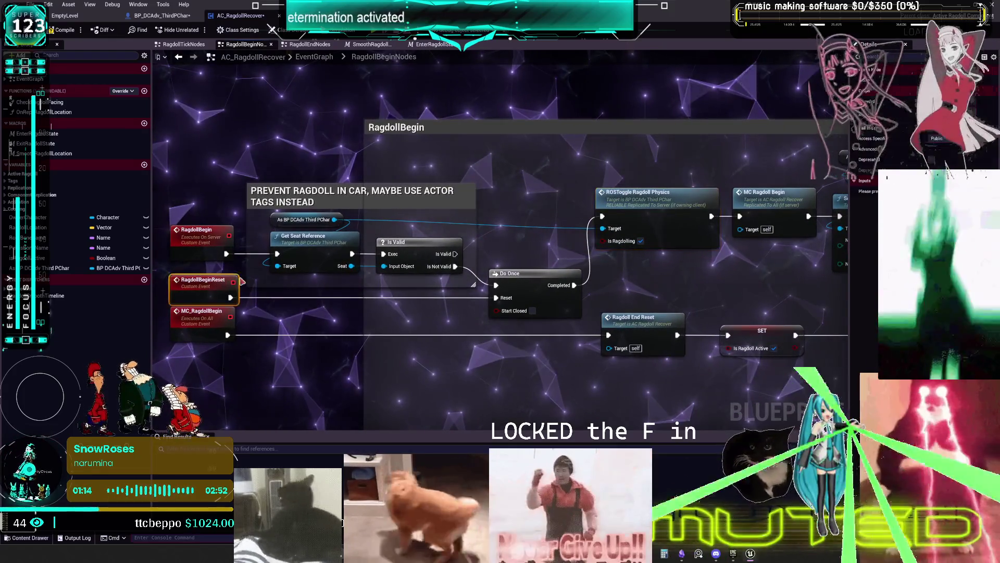
left_click(224, 254)
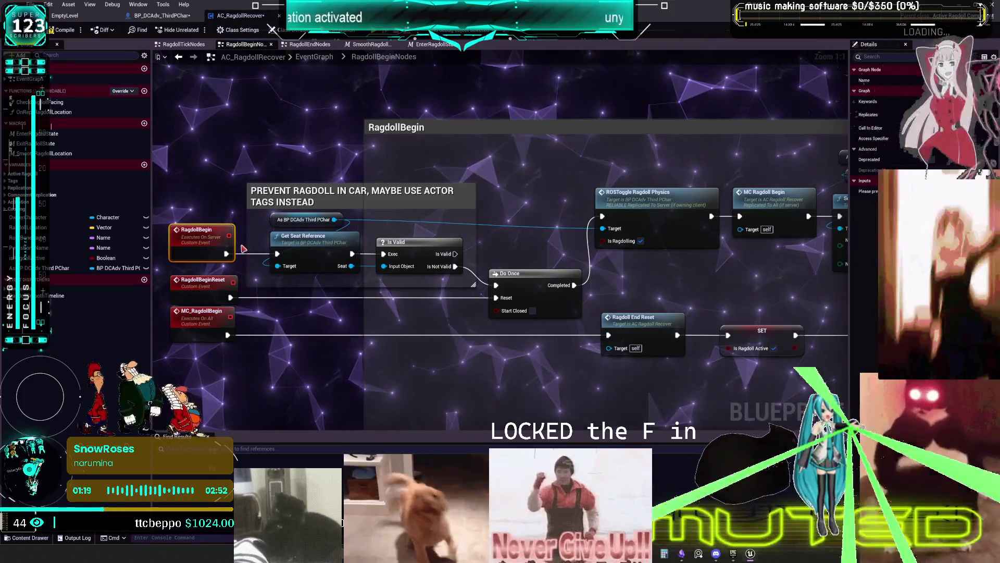
left_click_drag(660, 228, 367, 223)
left_click(472, 187)
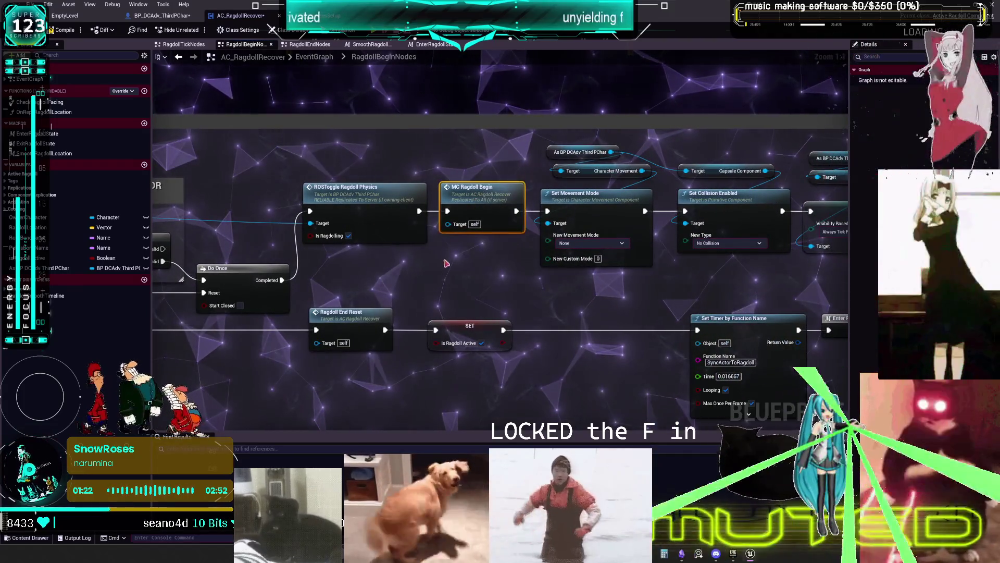
double_click(482, 208)
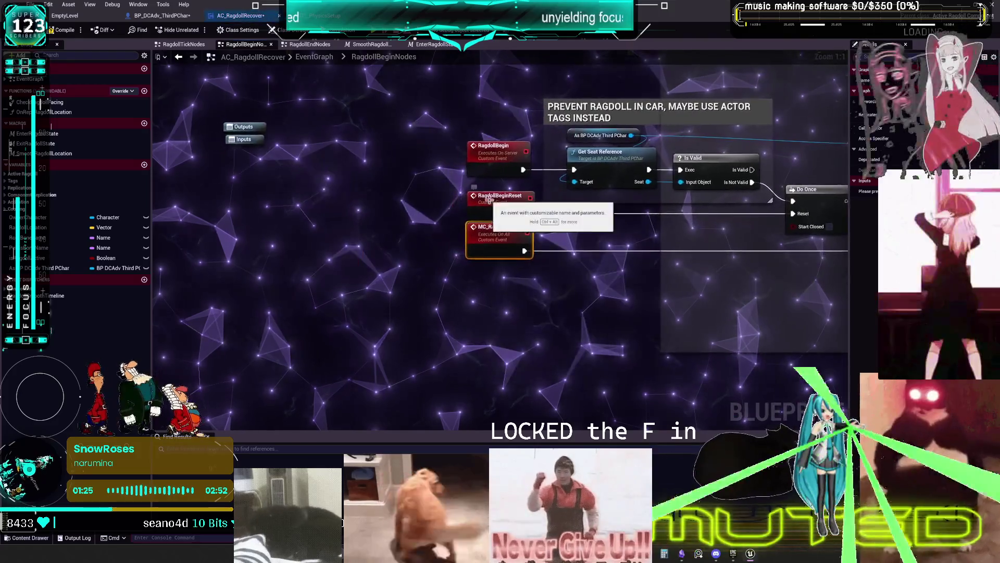
mouse_move(684, 282)
left_mouse_down()
mouse_move(594, 281)
mouse_move(672, 208)
mouse_move(532, 229)
left_mouse_up()
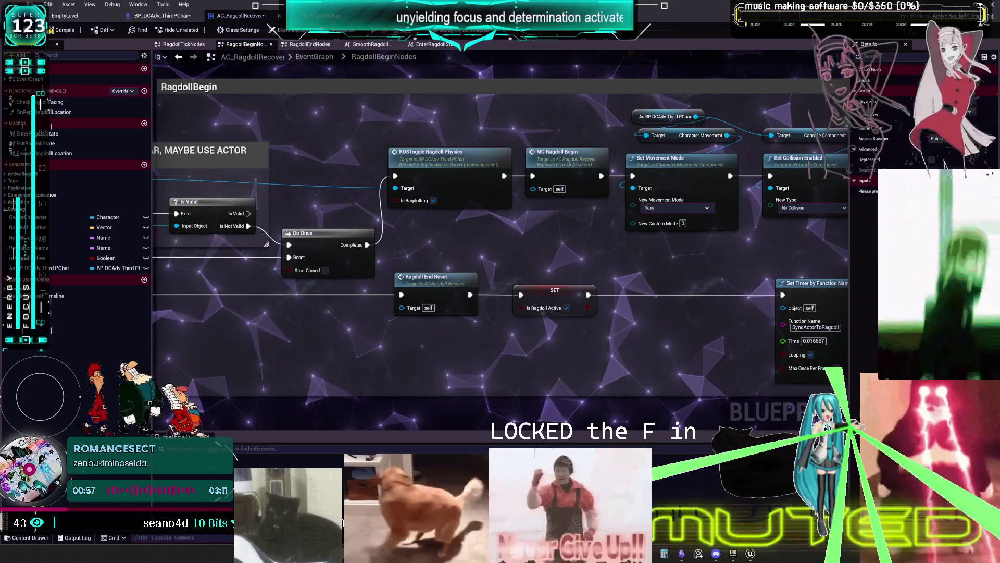
Step: Reposition the MC_RagdollBegin node and select the RagdollBegin event
scroll(500, 235, "up", 1)
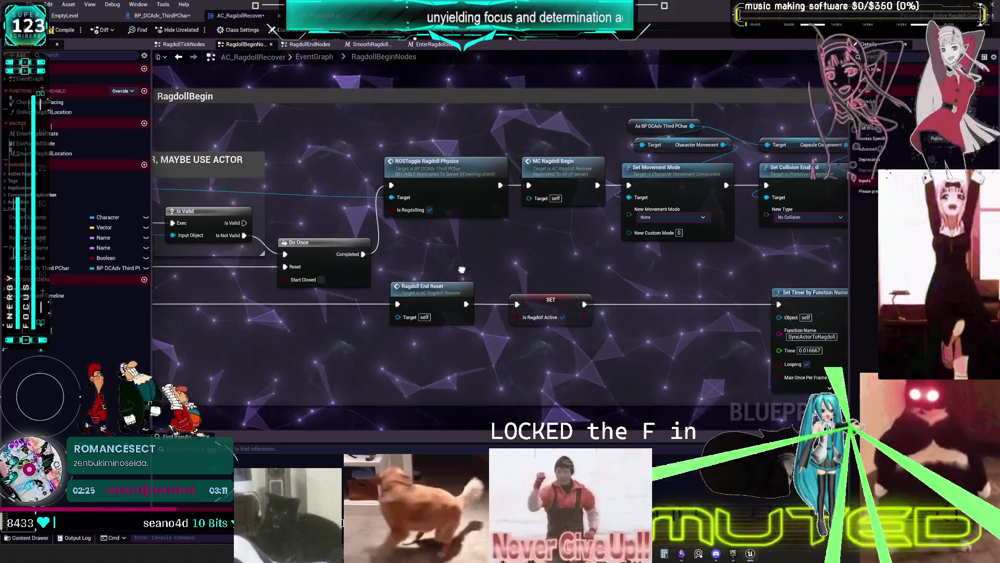
scroll(468, 247, "down", 2)
scroll(468, 248, "up", 2)
left_click_drag(468, 248, 728, 274)
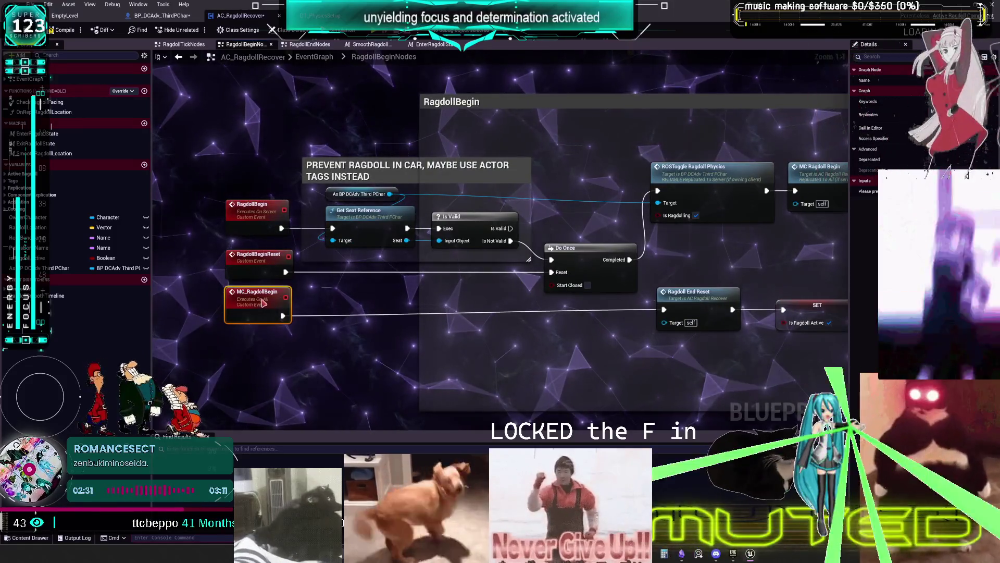
left_click_drag(280, 286, 281, 305)
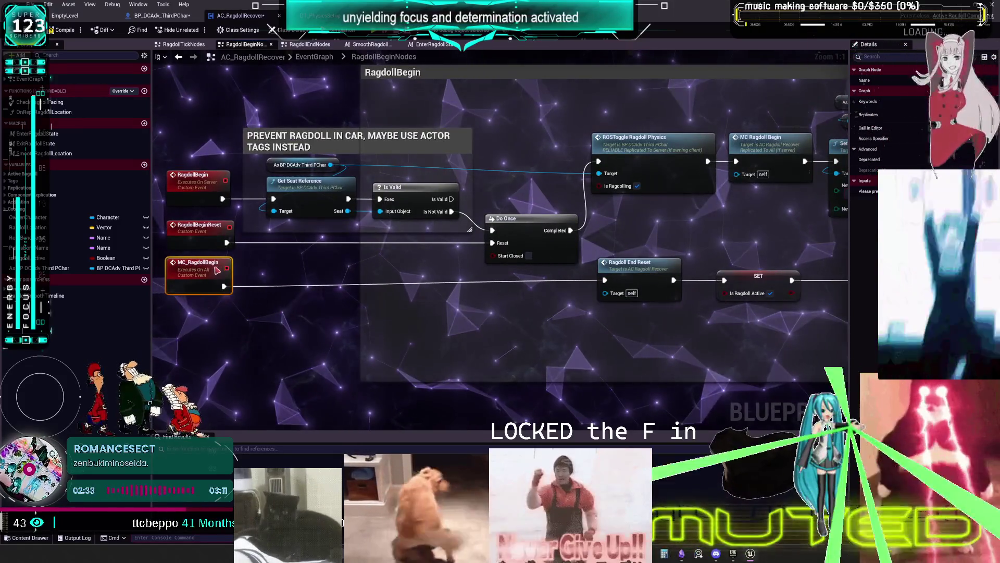
left_click_drag(215, 270, 213, 263)
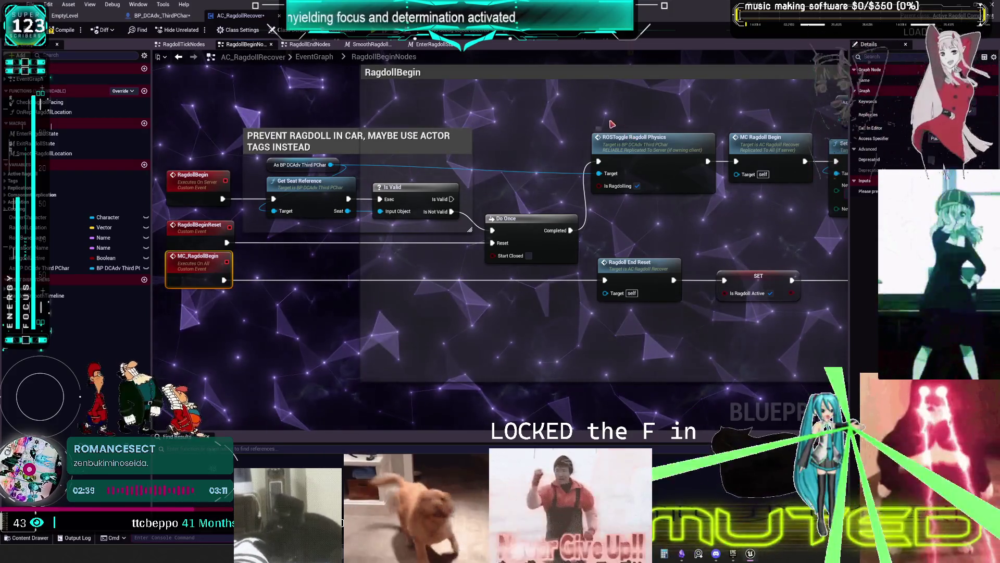
left_click(194, 178)
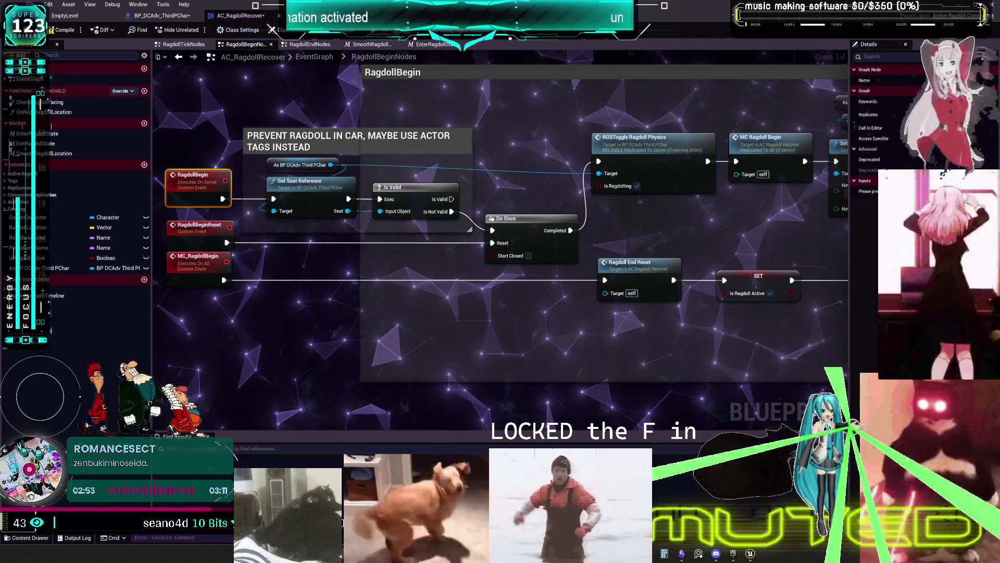
Step: Move ROSToggle Ragdoll Physics above the group and wrap it in a comment 'this doesnt need to be'
left_click_drag(662, 221, 654, 265)
mouse_move(654, 208)
left_mouse_down()
mouse_move(632, 151)
mouse_move(627, 70)
mouse_move(624, 117)
left_mouse_up()
type("c")
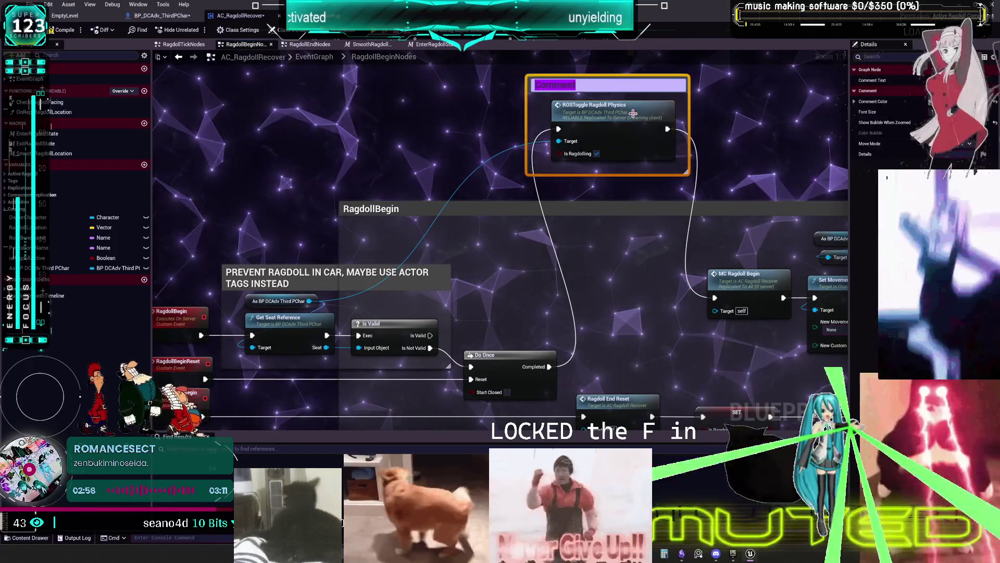
type("this doesnt need to be")
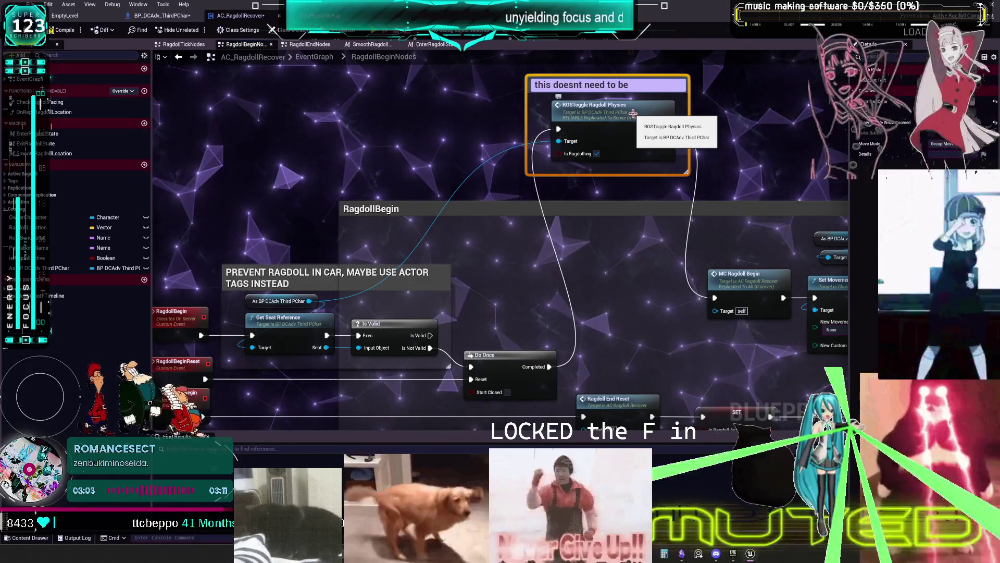
Step: Finish the ROSToggle Ragdoll Physics comment: 'it can exist as a function inthe character and then called here'
type(" here.")
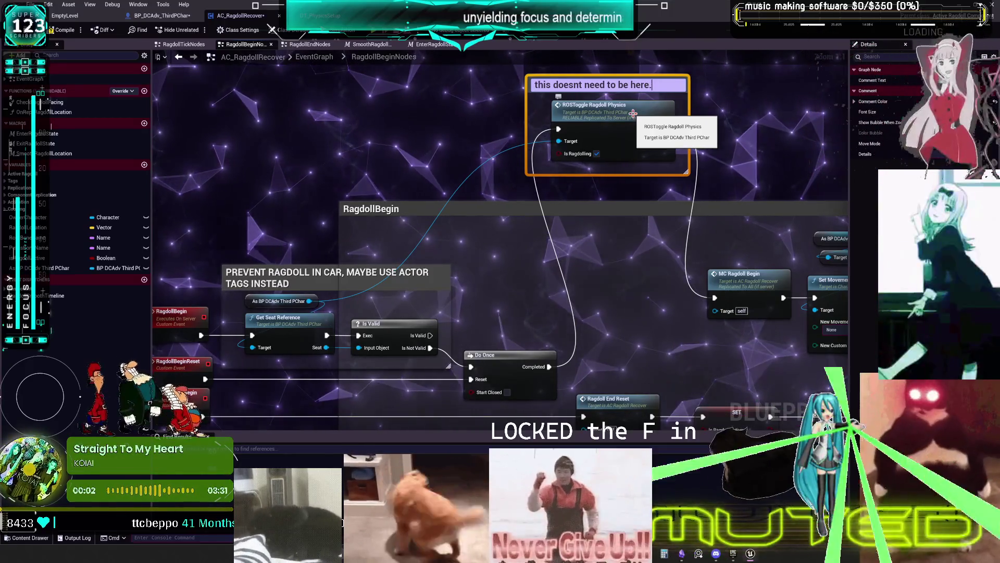
type(" but then")
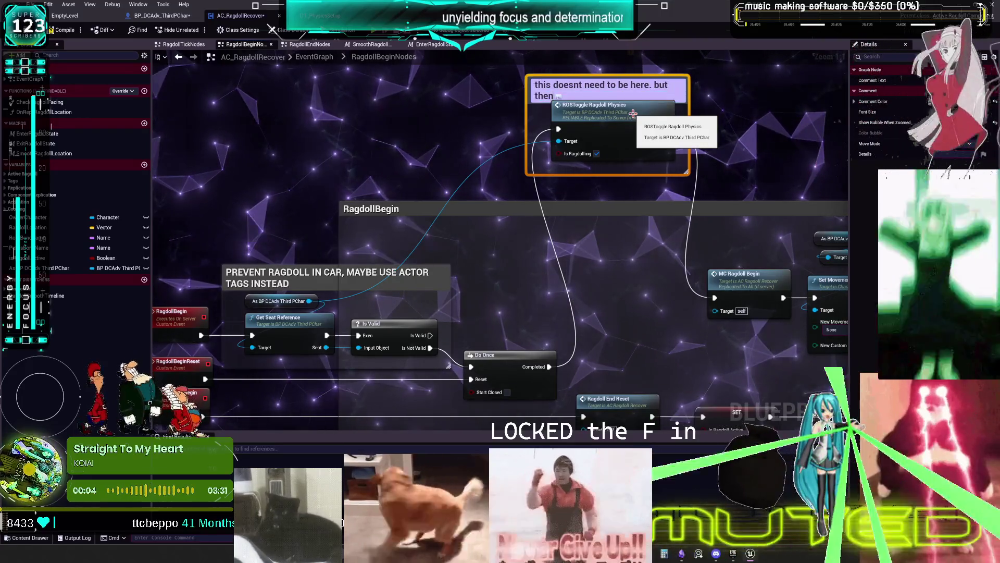
key("BackSpace")
key("BackSpace")
key("BackSpace")
key("BackSpace")
key("BackSpace")
key("BackSpace")
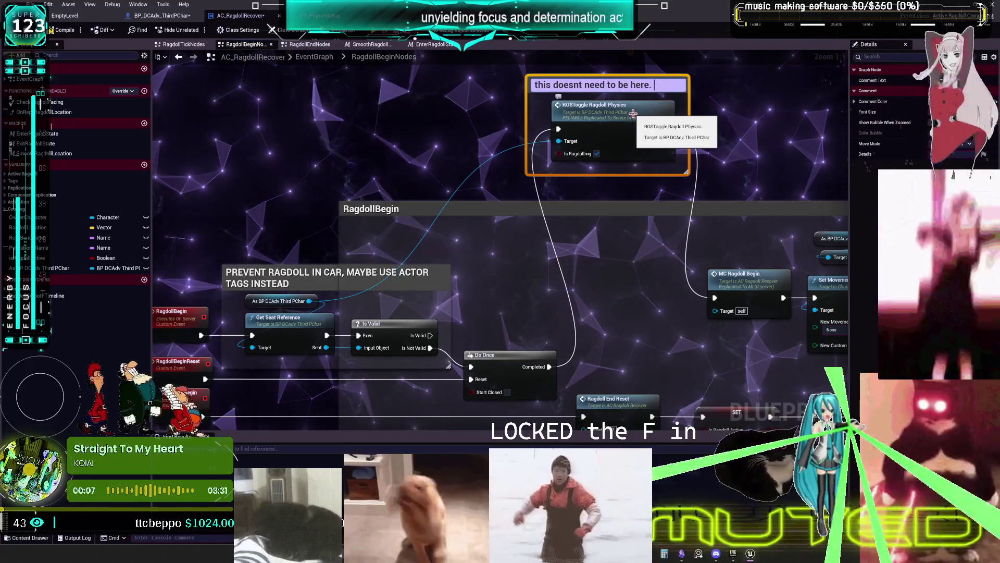
left_click(710, 158)
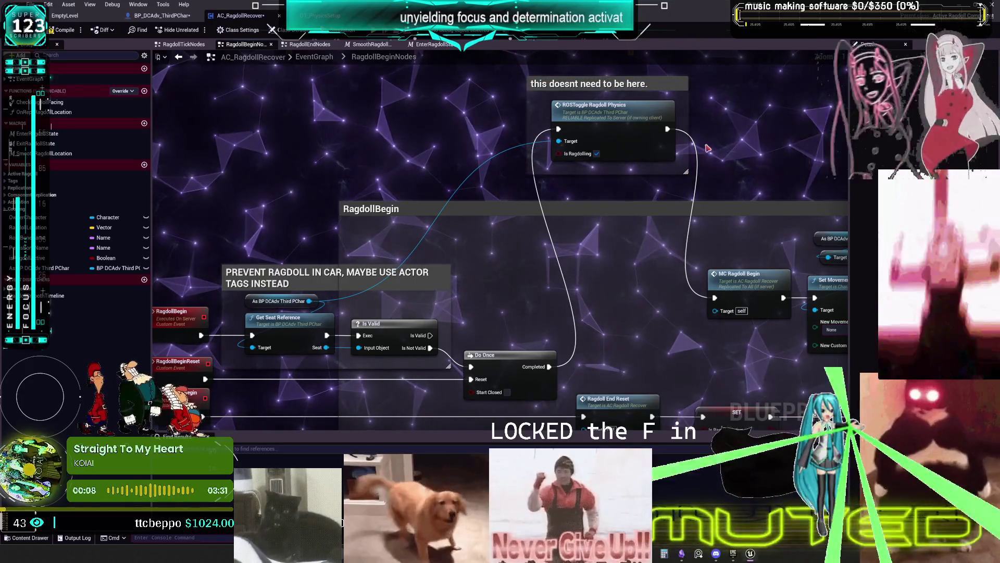
double_click(660, 85)
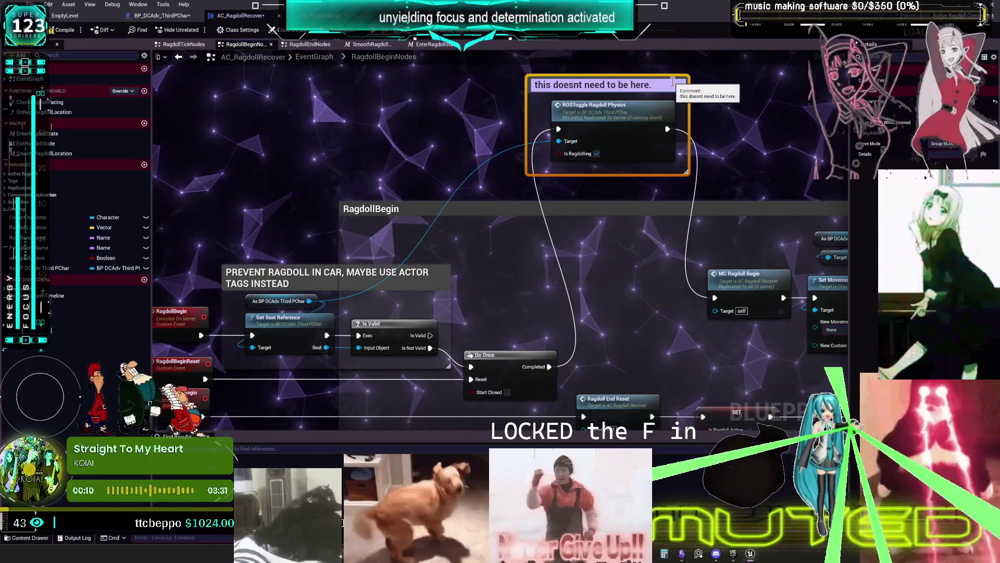
type("itcan exist as a function")
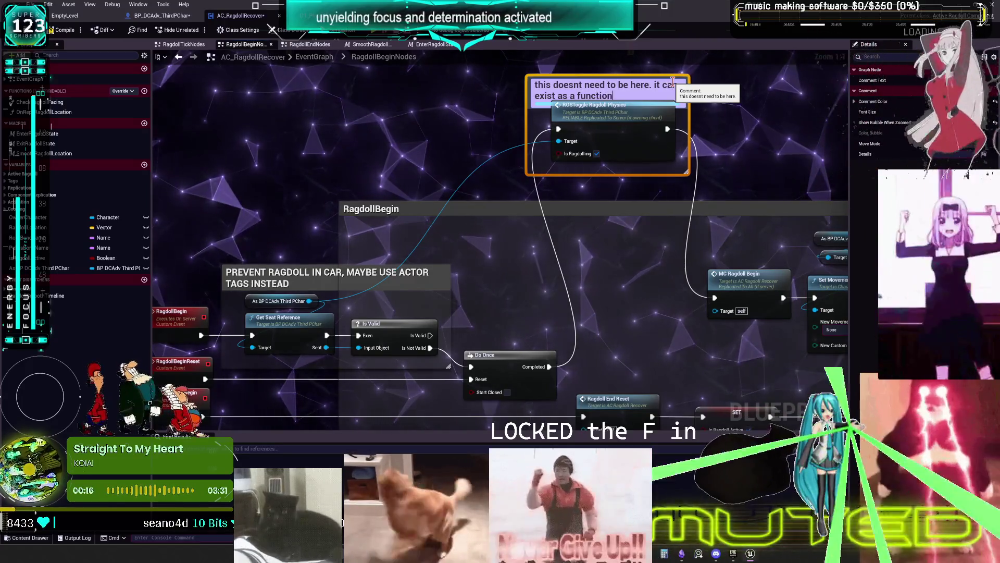
type("character and")
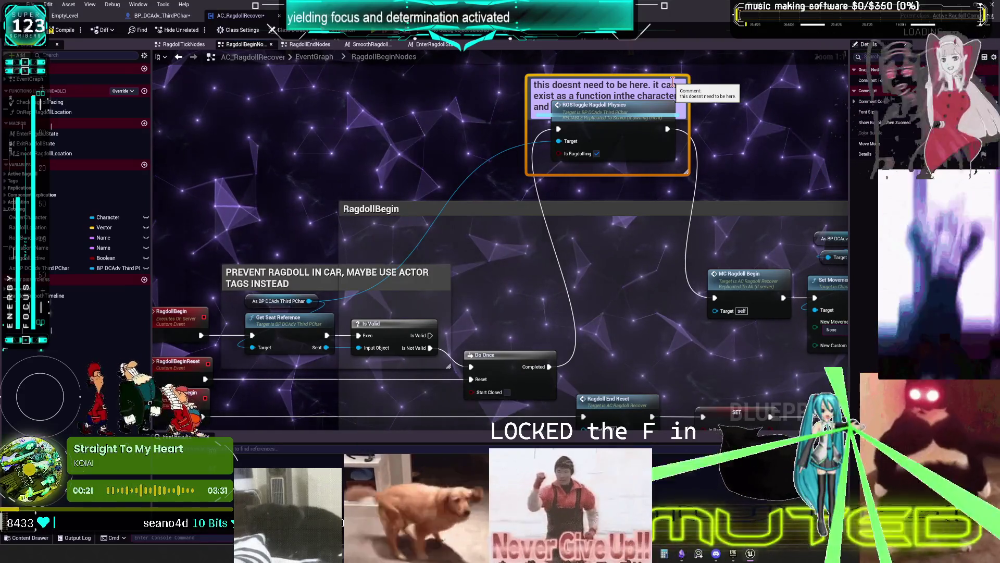
type(" then called here")
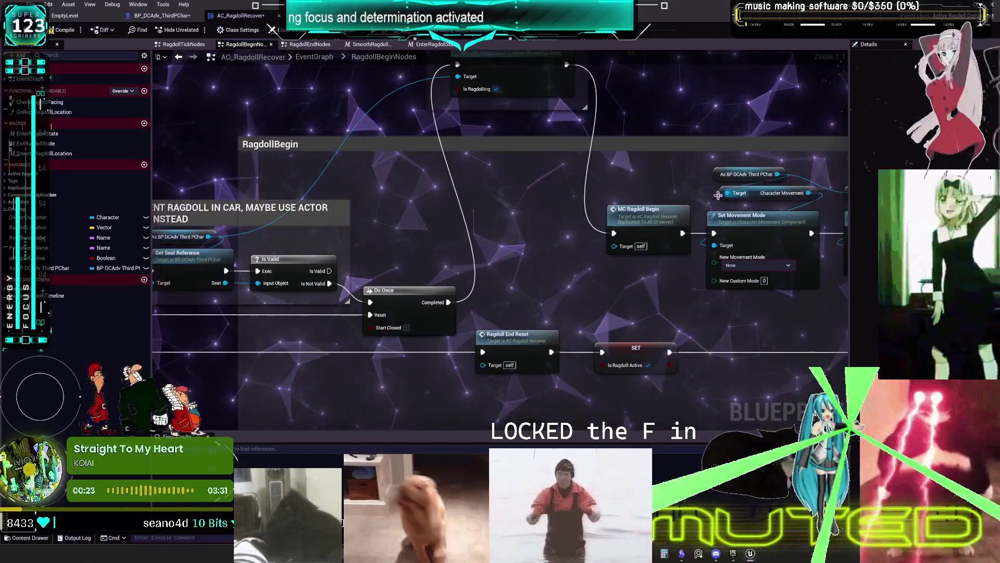
mouse_move(718, 195)
left_mouse_down()
mouse_move(710, 270)
mouse_move(511, 254)
left_mouse_up()
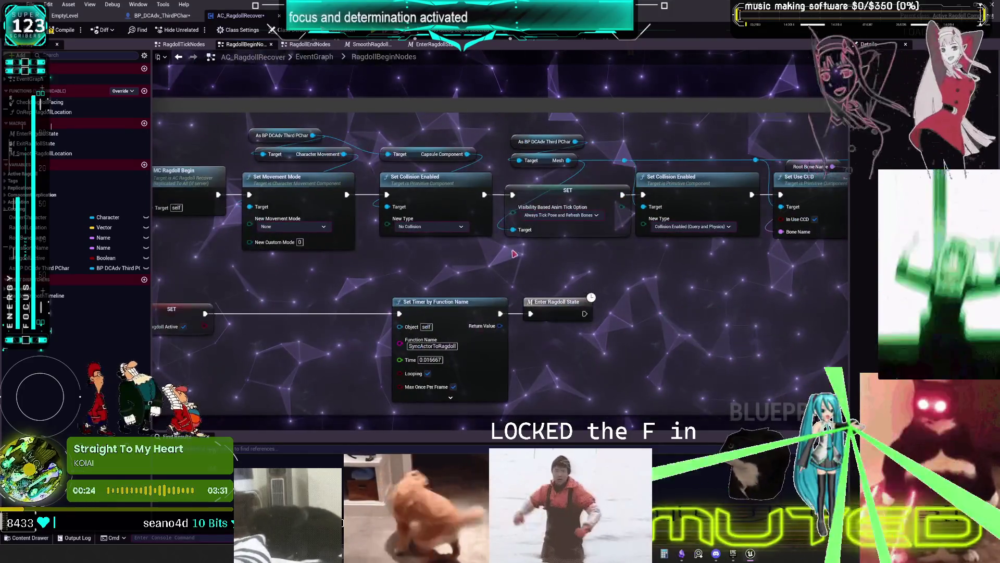
Step: Pan the graph to show Set All Bodies Below Simulate Physics and the following Set Timer node
left_click_drag(709, 276, 597, 280)
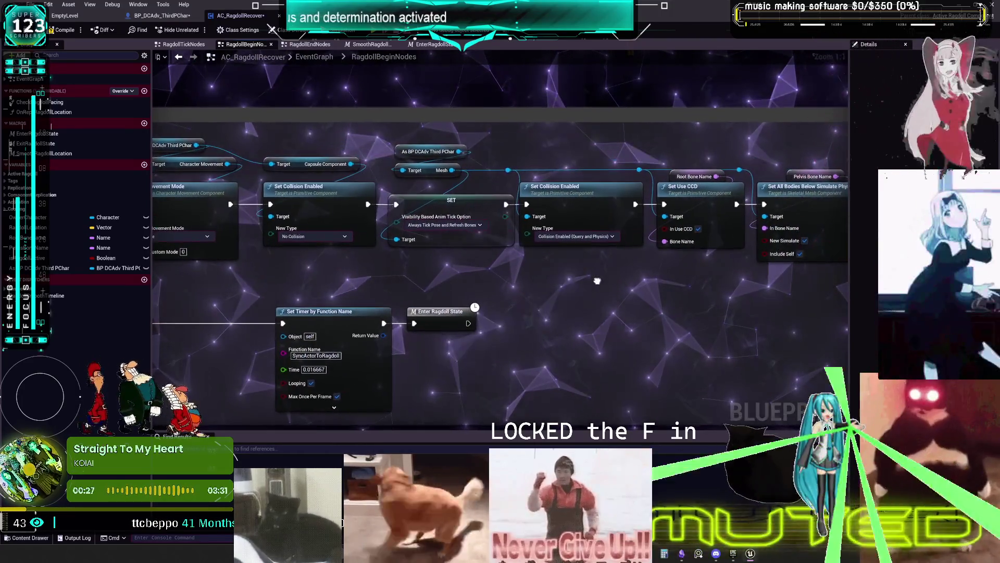
left_click_drag(658, 275, 576, 275)
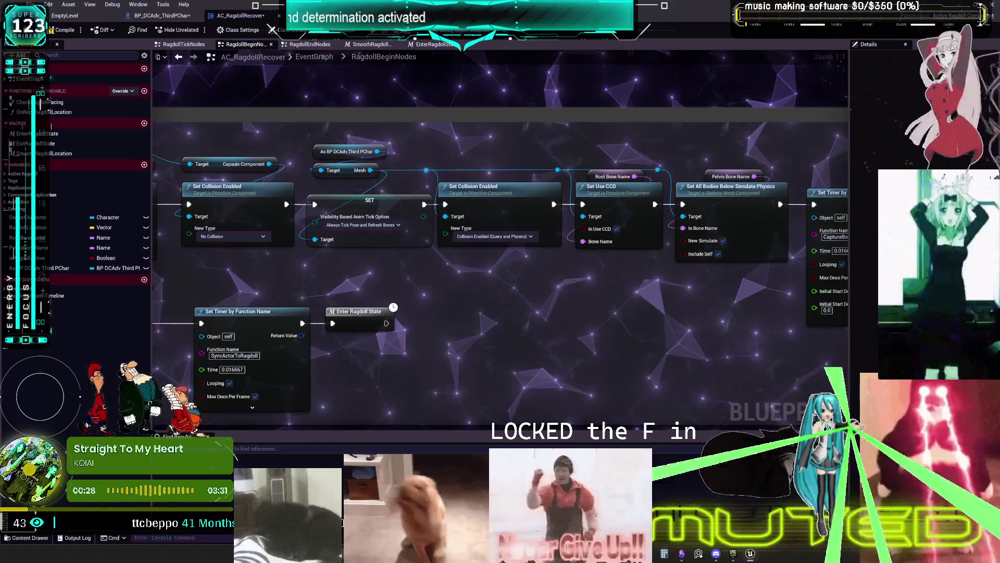
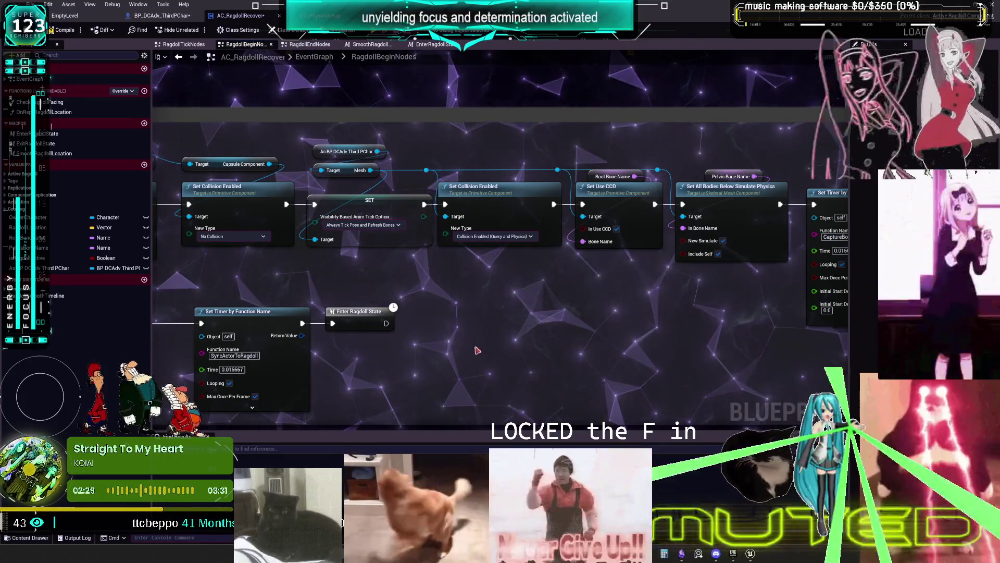
Step: Jump from the ROSToggleRagdollPhysics call in RagdollBeginNodes to its event in CharacterPhysics
scroll(479, 345, "down", 2)
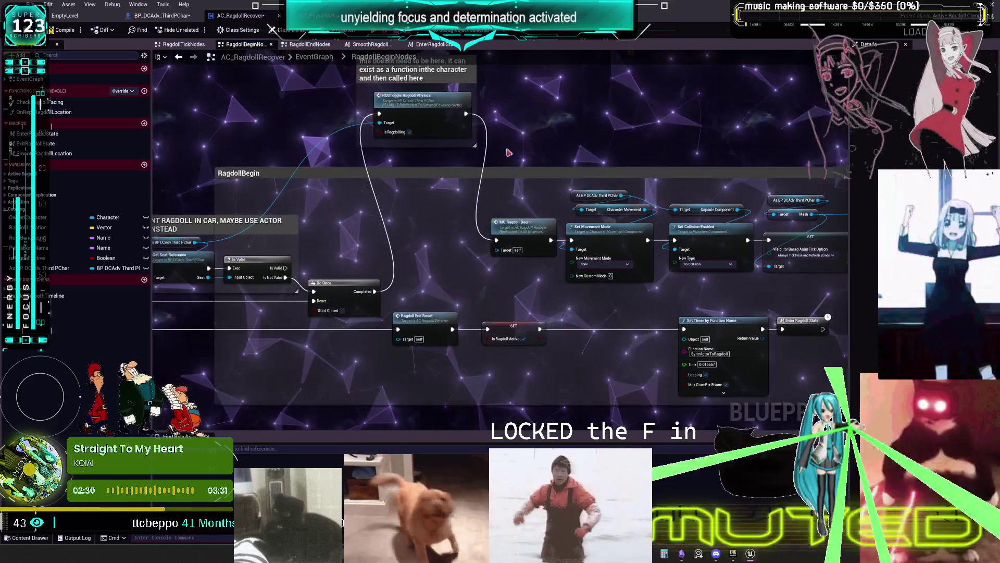
left_click_drag(446, 192, 442, 229)
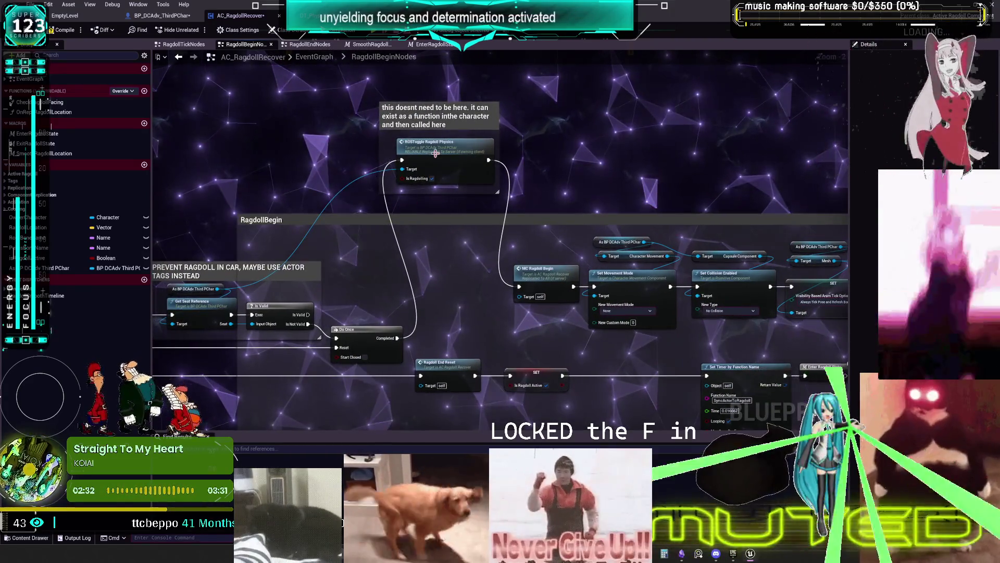
double_click(440, 148)
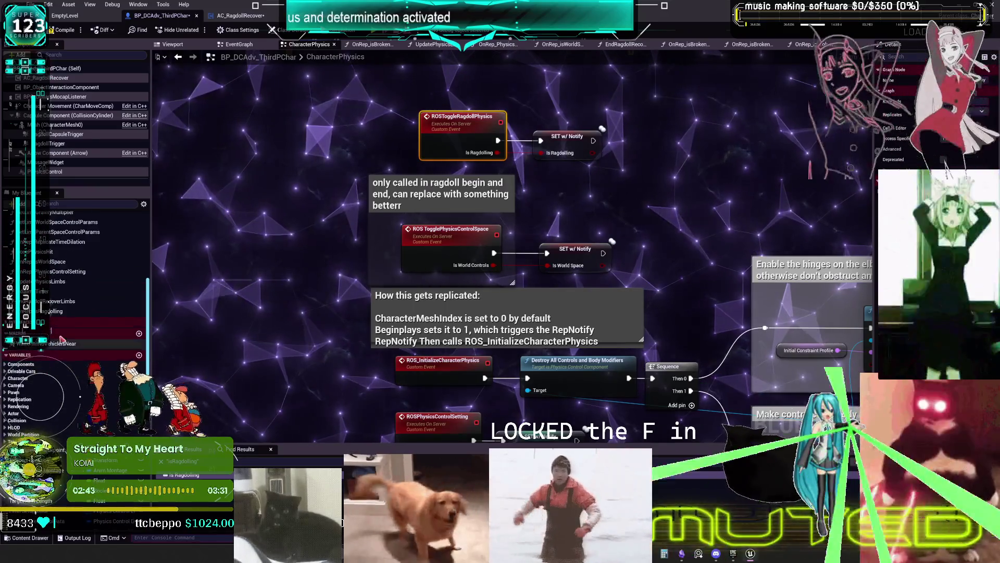
Step: Open EndRagdollRecoverLimbs and inspect its entry node, Select nodes and Update Physics Limbs calls
double_click(52, 301)
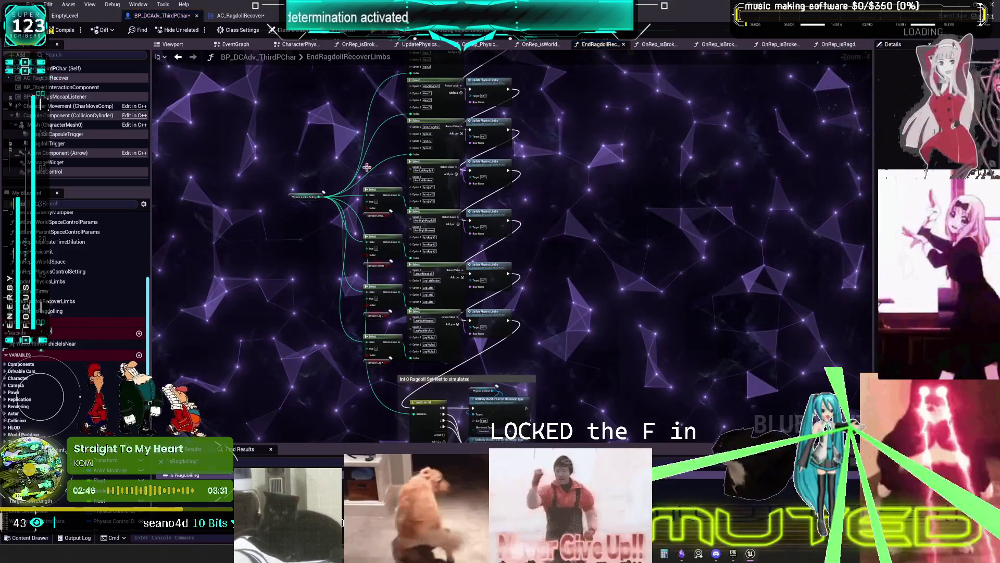
scroll(390, 140, "up", 5)
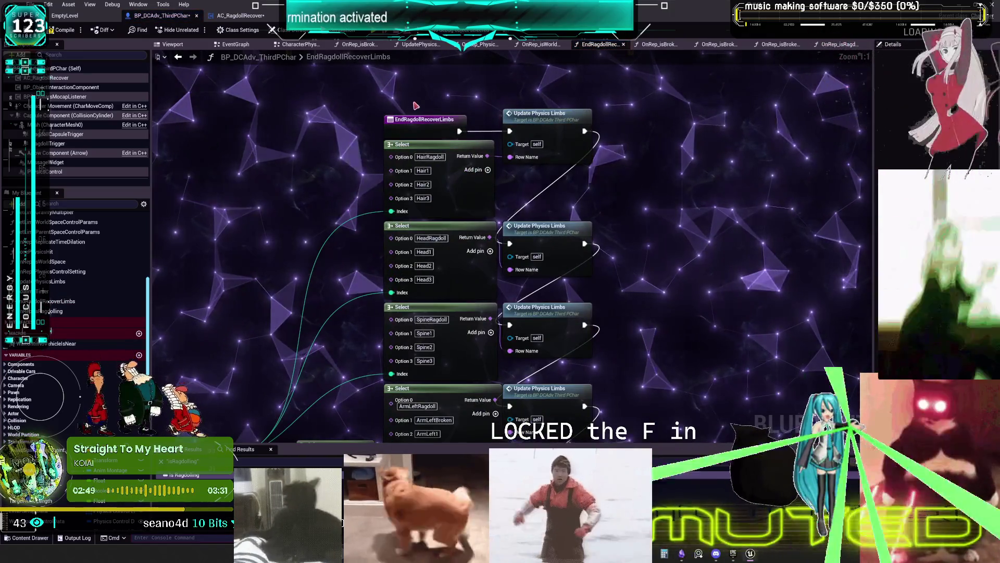
left_click(422, 122)
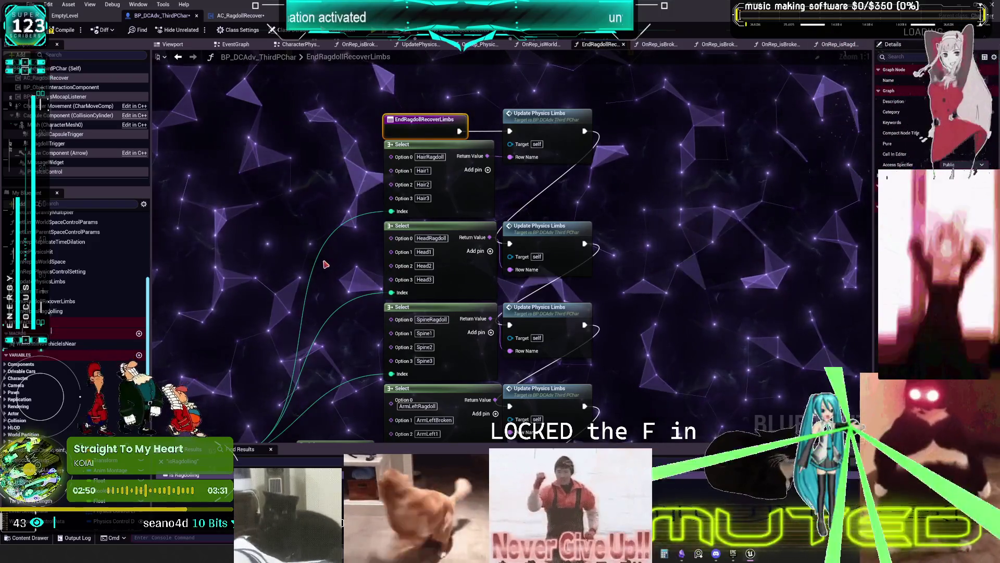
double_click(61, 302)
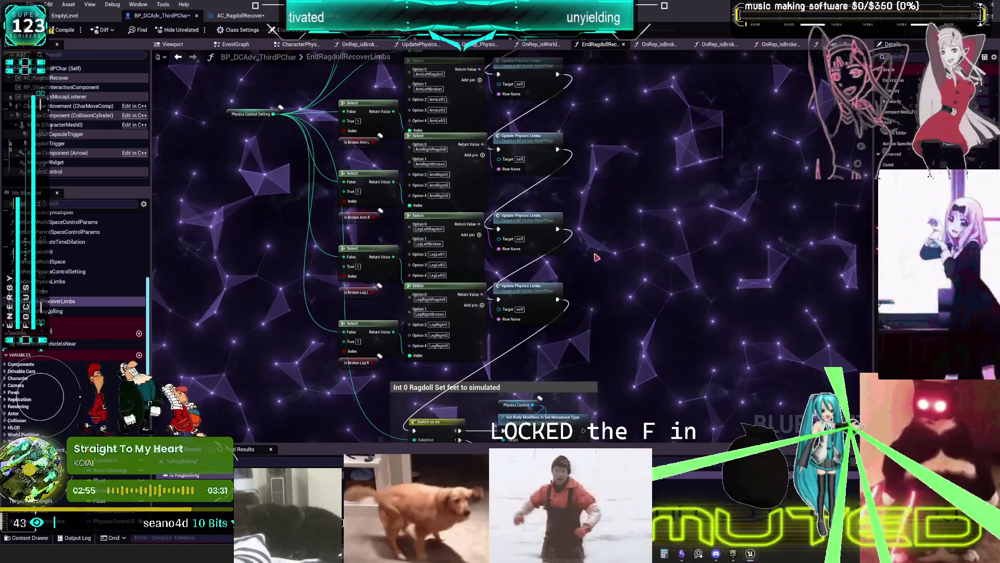
left_click_drag(603, 266, 577, 152)
left_click_drag(412, 145, 464, 368)
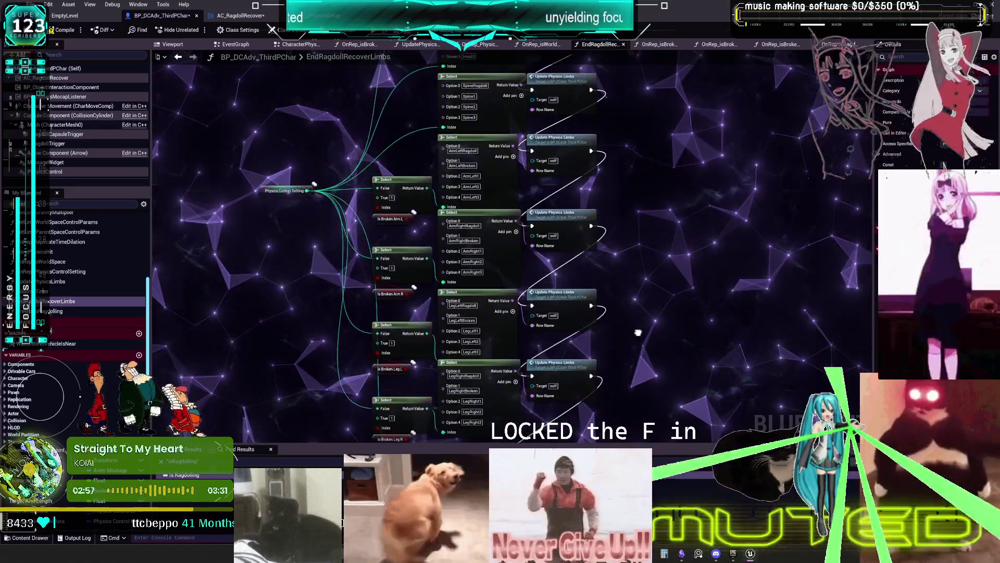
left_click_drag(412, 145, 387, 321)
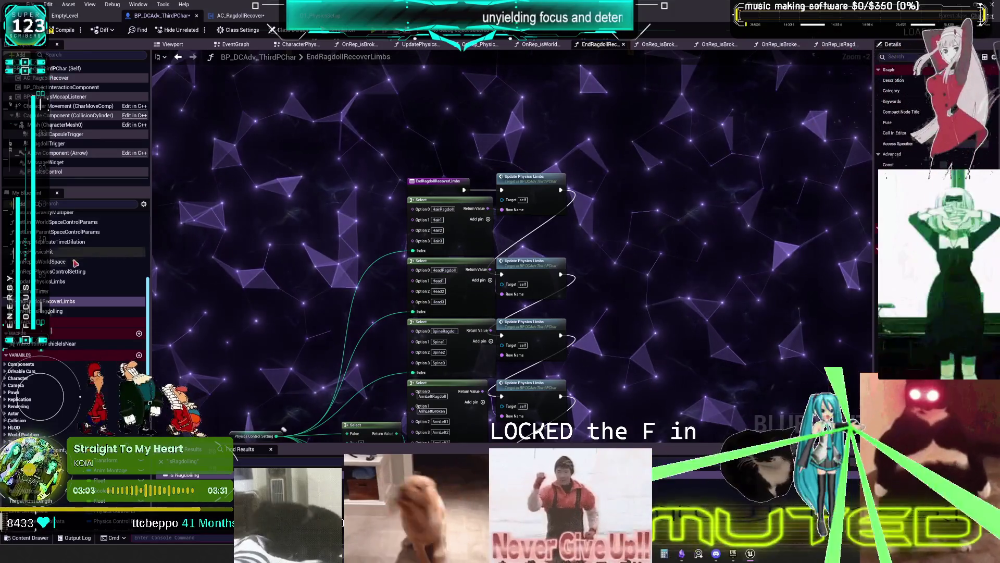
Step: List all references to EndRagdollRecoverLimbs and jump to its call in OnRep_PhysicsControlSetting
right_click(47, 302)
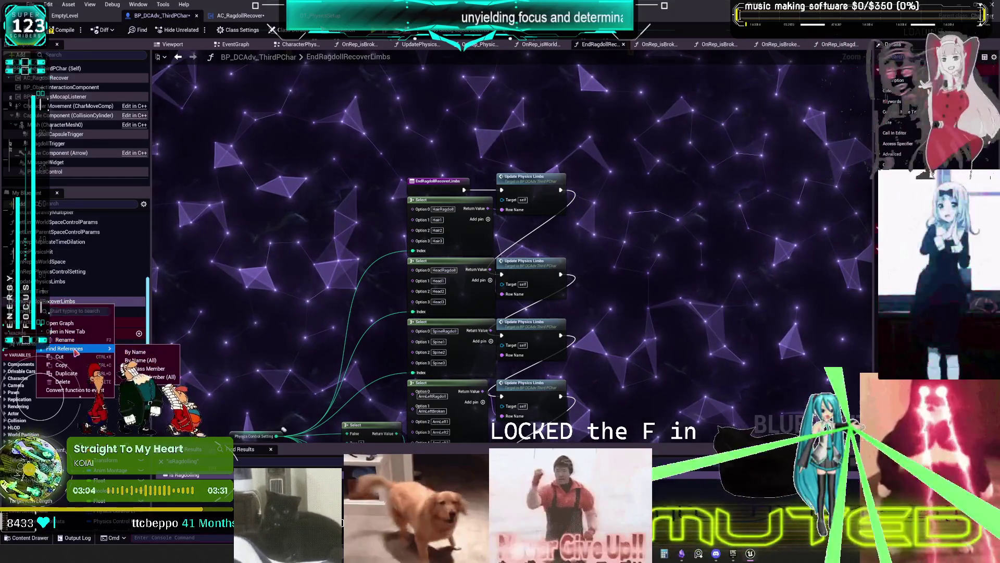
left_click(73, 341)
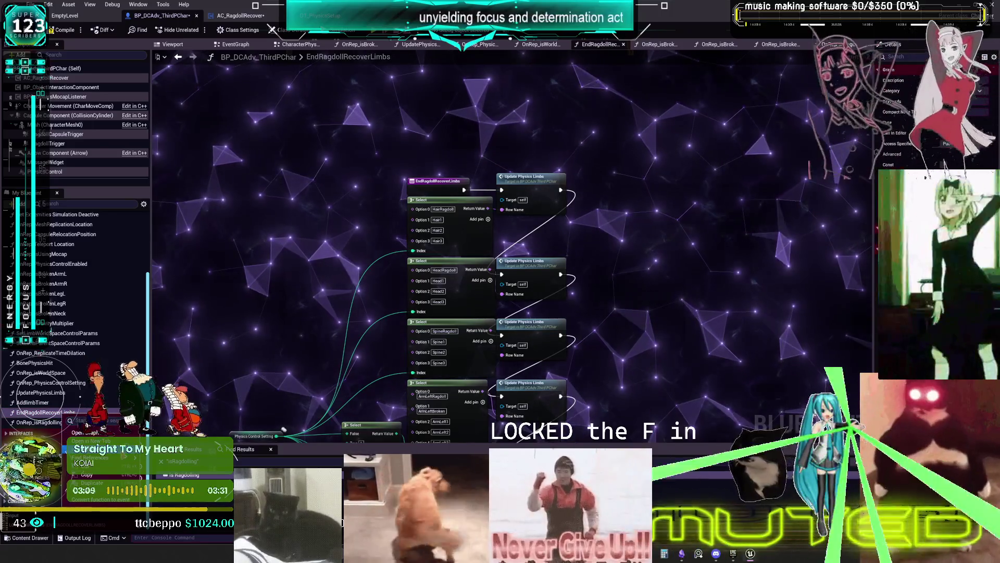
left_click(160, 461)
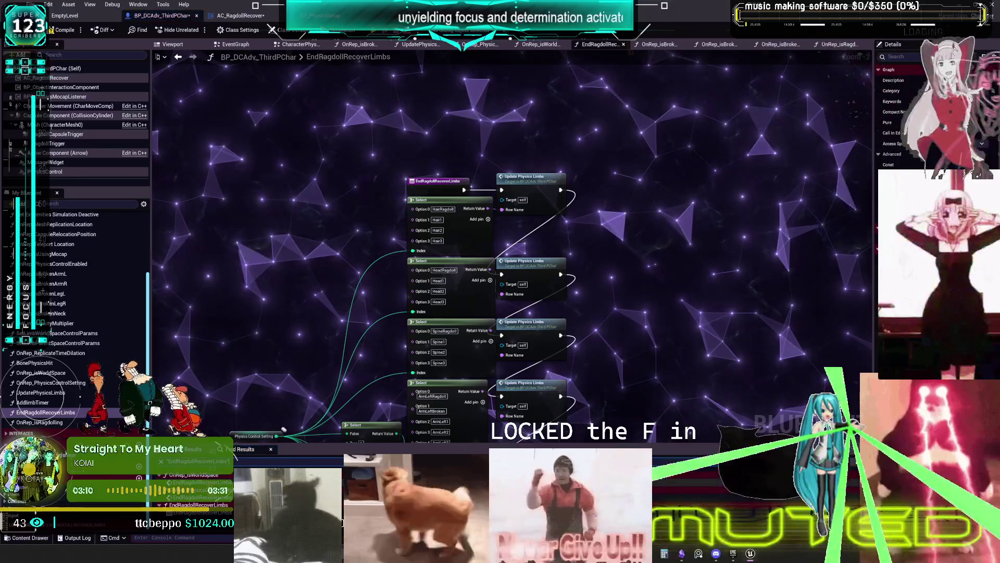
double_click(198, 497)
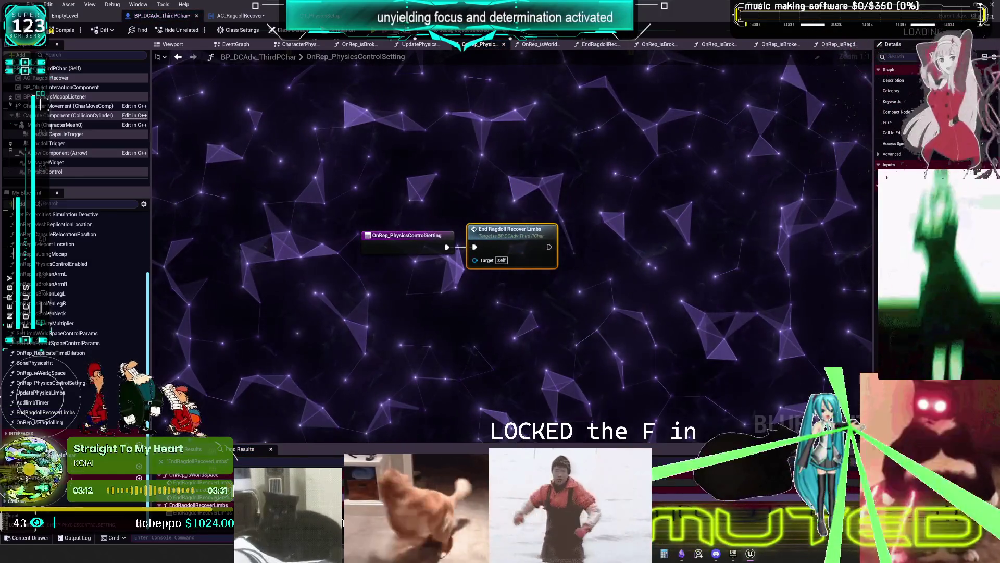
Step: Open OnRep_isWorldSpace, frame the whole function, then switch to the TO DO CHART canvas
double_click(198, 482)
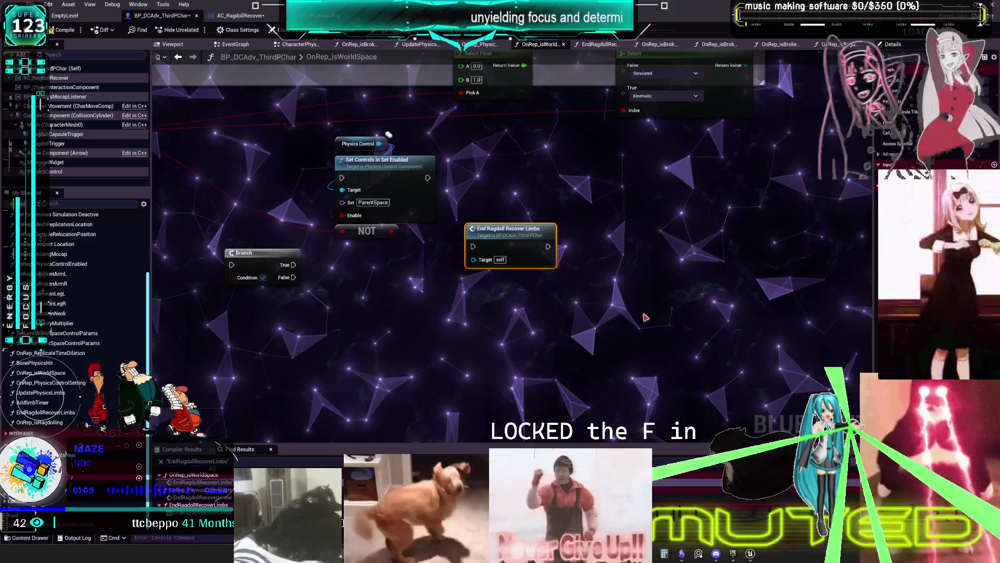
key("Home")
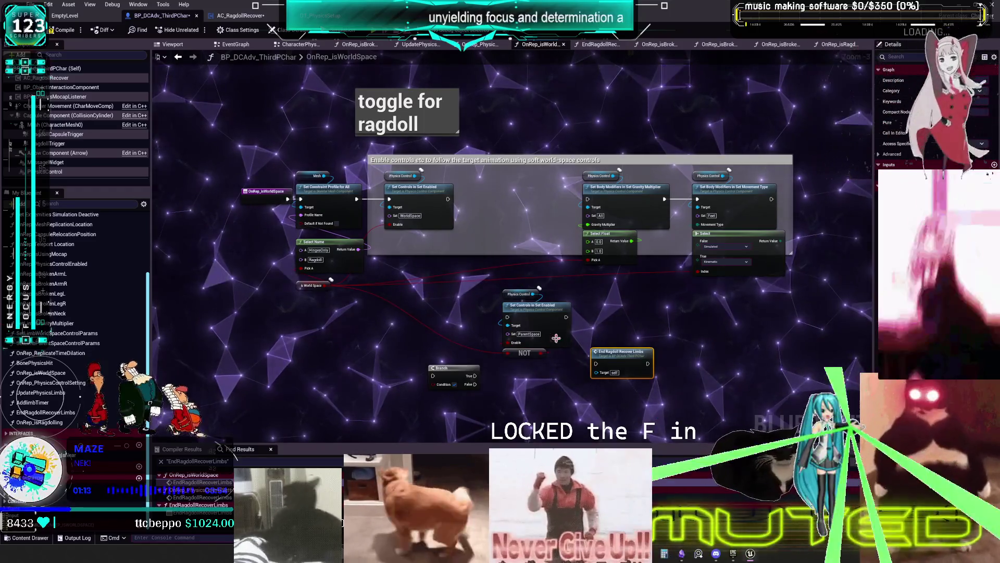
left_click(681, 553)
Step: Place Component:isRagdolling? left of RepNotify:isRagdolling? and move the override all limbs settings card up
scroll(379, 155, "up", 1)
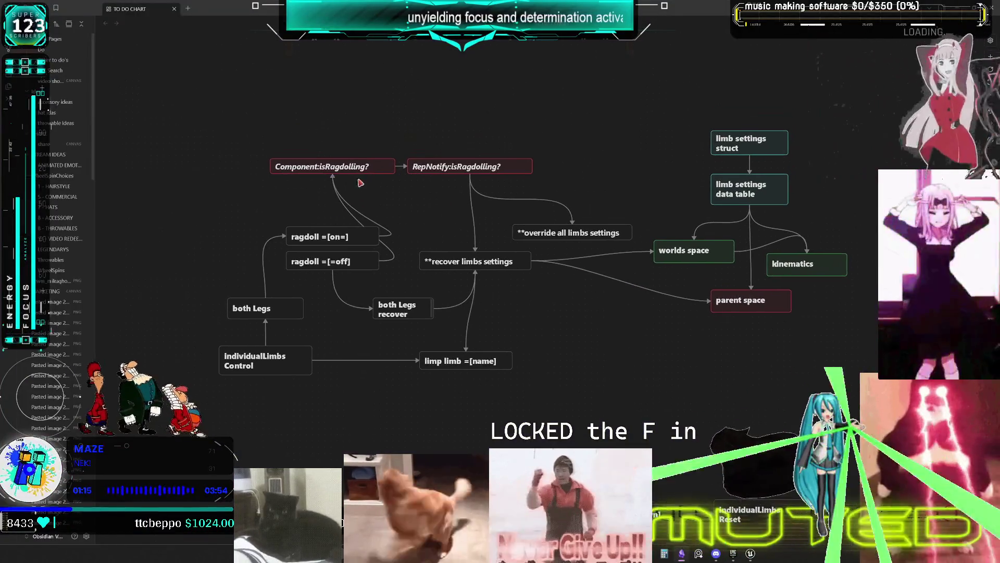
mouse_move(340, 173)
left_mouse_down()
mouse_move(352, 188)
mouse_move(341, 172)
left_mouse_up()
left_click_drag(449, 166, 459, 167)
left_click(482, 139)
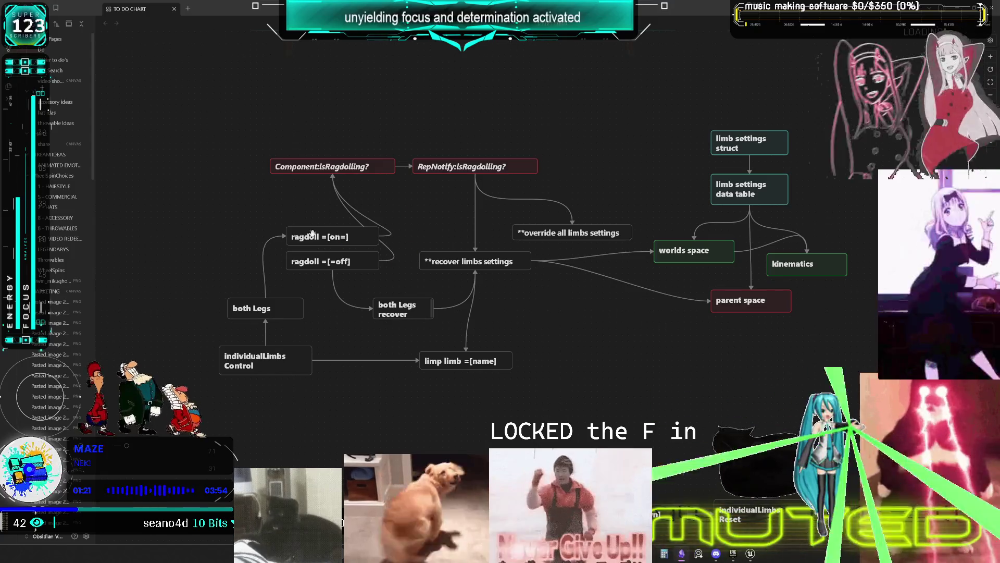
mouse_move(555, 233)
left_mouse_down()
mouse_move(557, 204)
mouse_move(558, 219)
mouse_move(580, 217)
mouse_move(536, 214)
left_mouse_up()
left_click(576, 174)
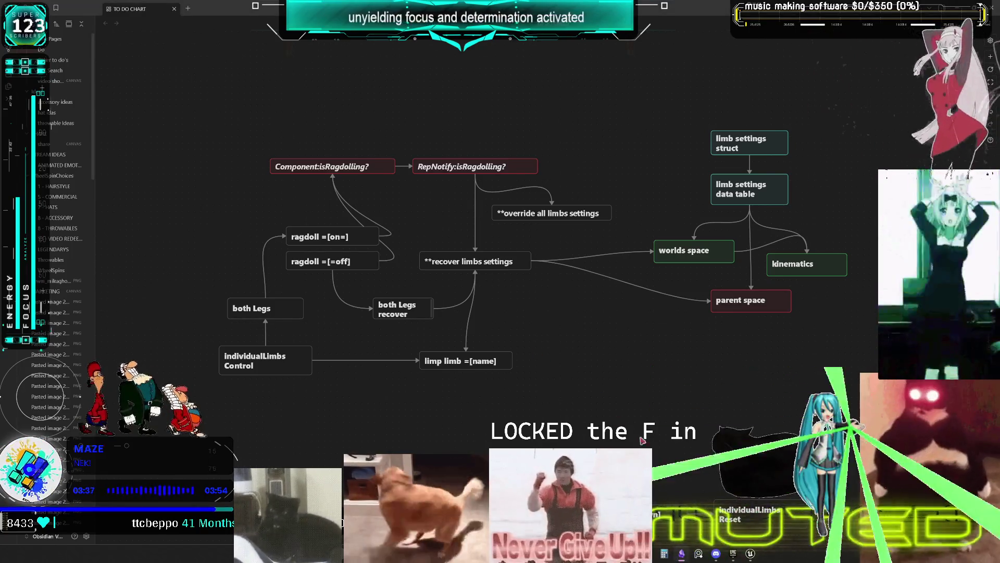
Step: Back in Unreal, open OnRep_isBrokenLegL and pan to centre its broken-leg logic
key("alt+Tab")
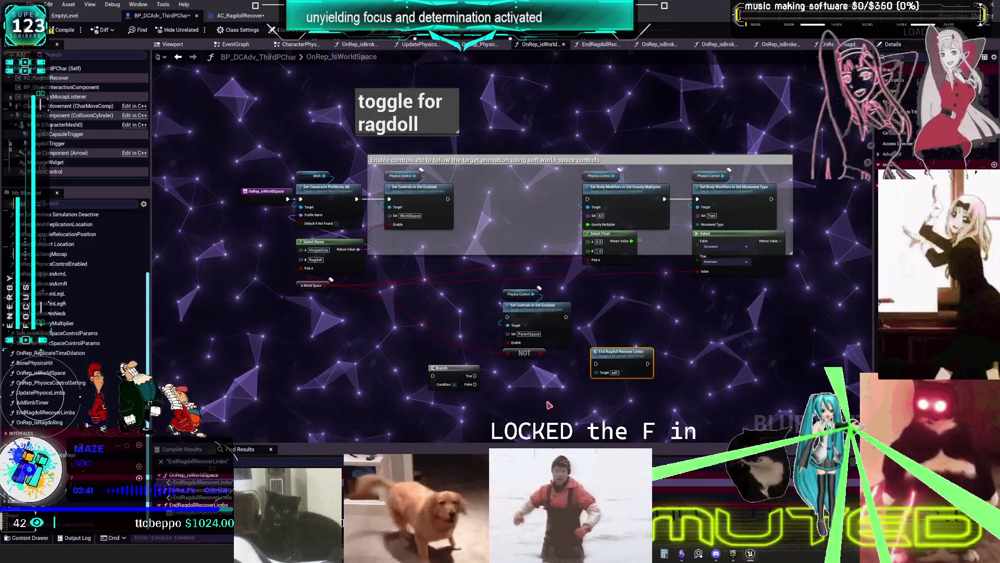
double_click(47, 293)
left_click_drag(363, 323, 622, 303)
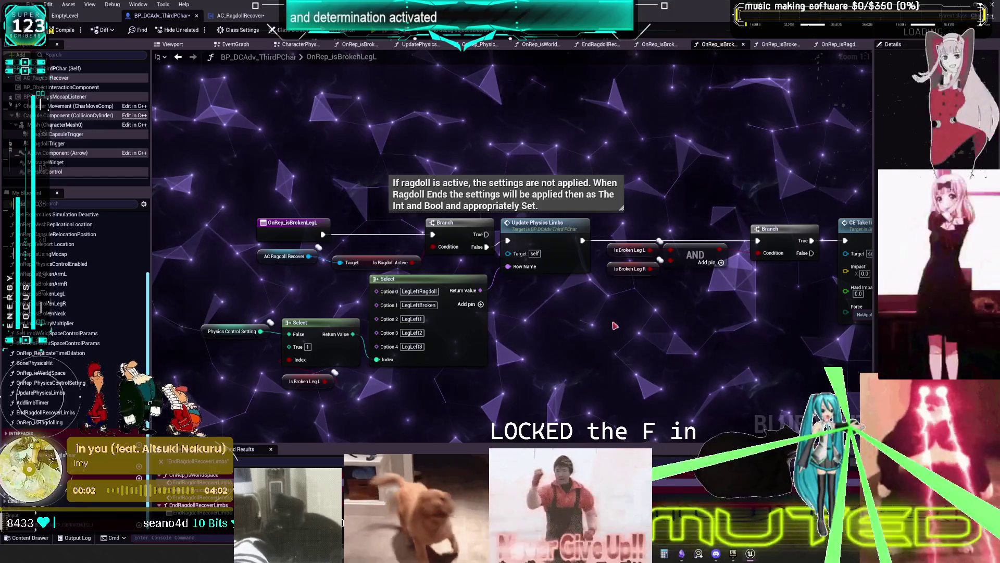
left_click_drag(612, 317, 383, 305)
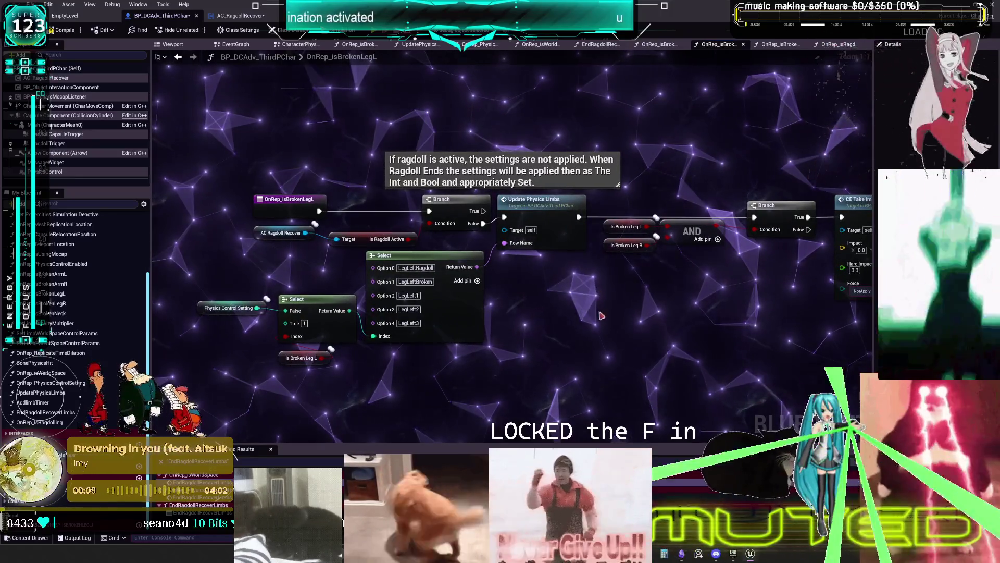
mouse_move(585, 314)
left_mouse_down()
mouse_move(592, 299)
mouse_move(596, 317)
mouse_move(616, 327)
left_mouse_up()
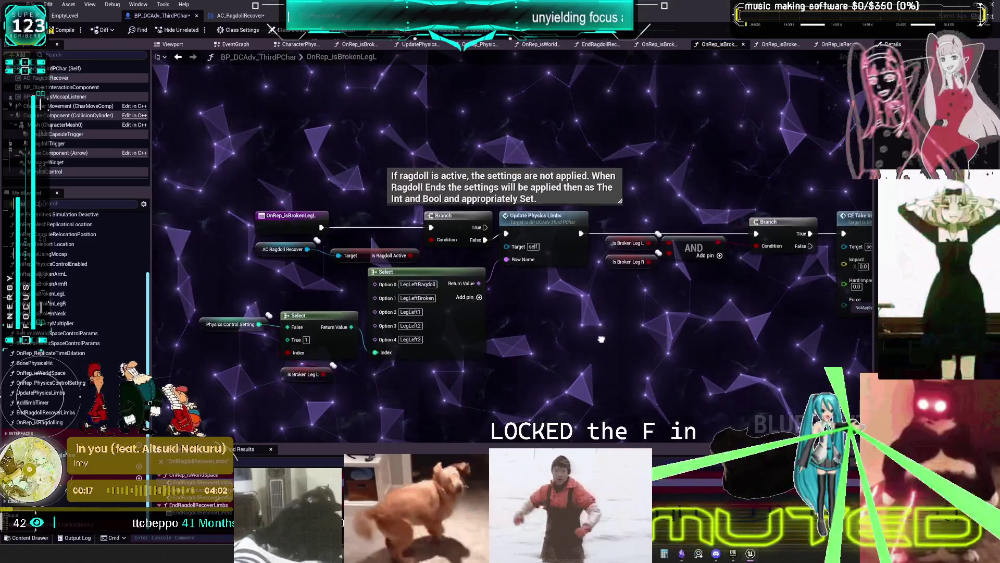
left_click_drag(602, 335, 616, 332)
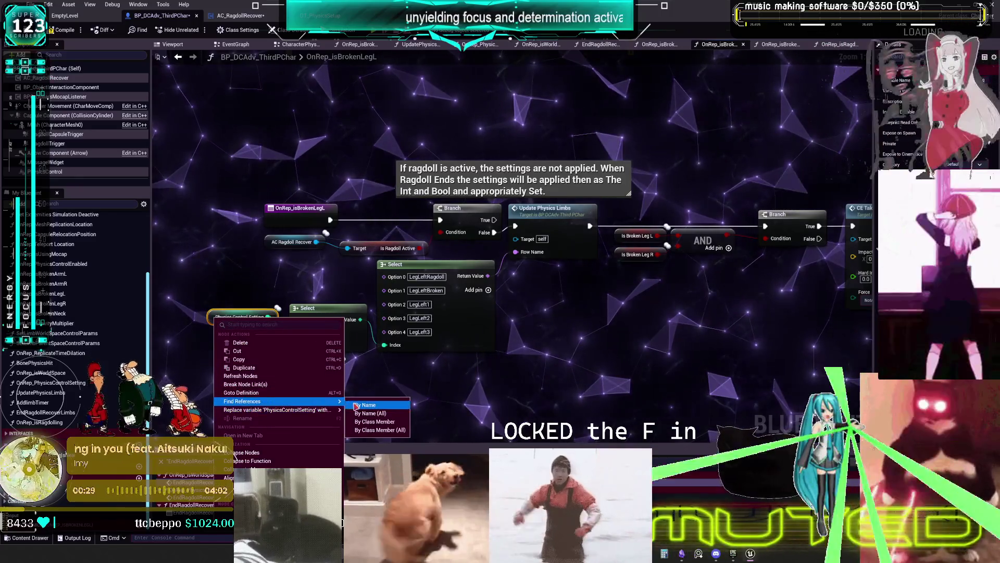
Step: Find every PhysicsControlSetting reference and jump to its SET w/ Notify node in CharacterPhysics
left_click(365, 405)
left_click_drag(373, 447, 373, 334)
double_click(197, 389)
double_click(194, 388)
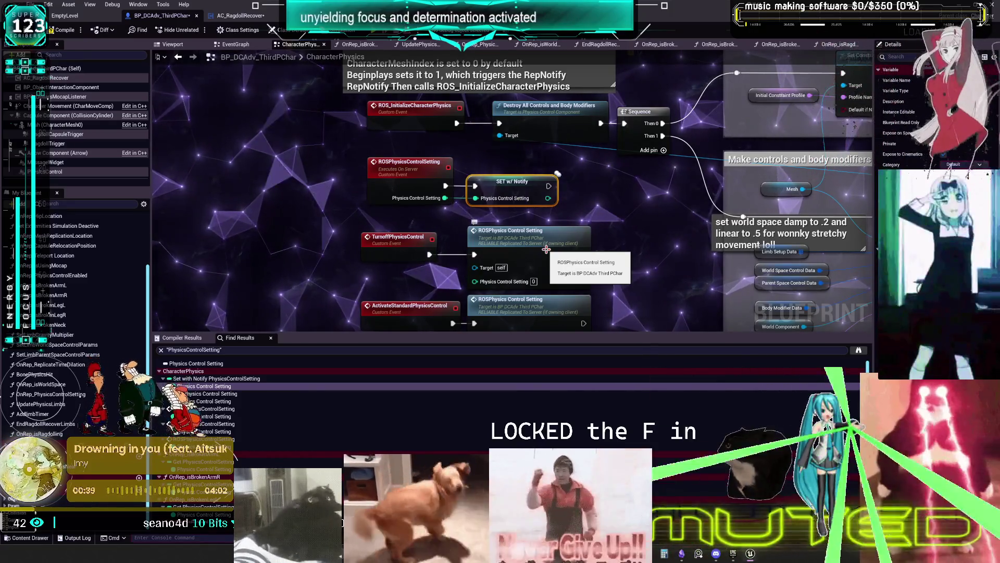
Step: Select the ROSPhysicsControlSetting event and open the OnRep_PhysicsControlSetting function graph
left_click_drag(546, 250, 572, 254)
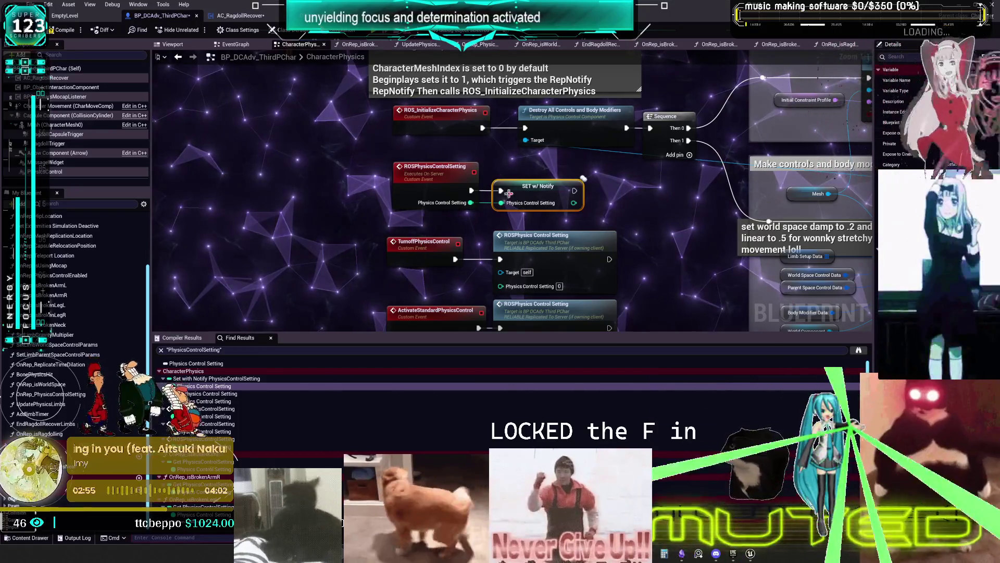
left_click(464, 206)
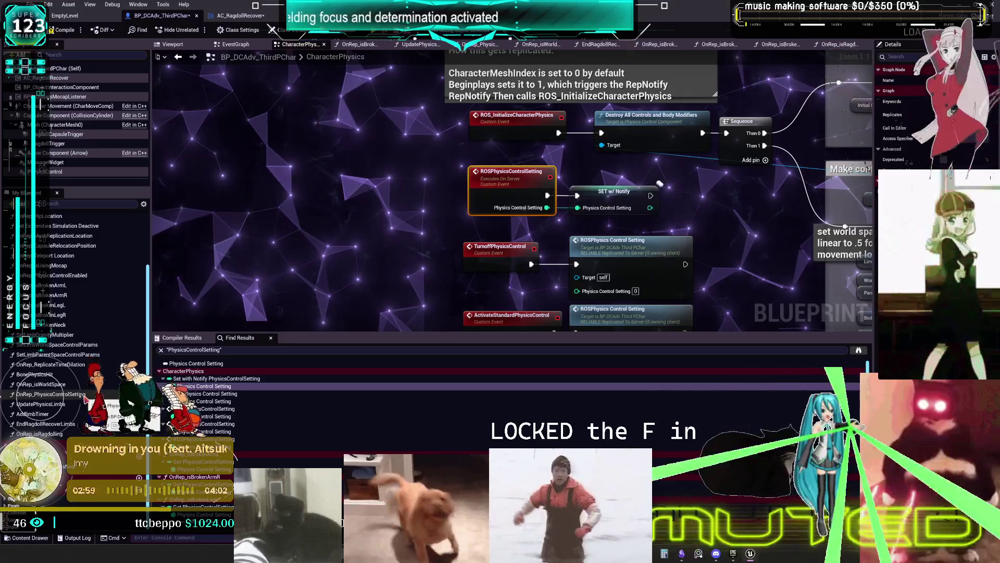
double_click(52, 394)
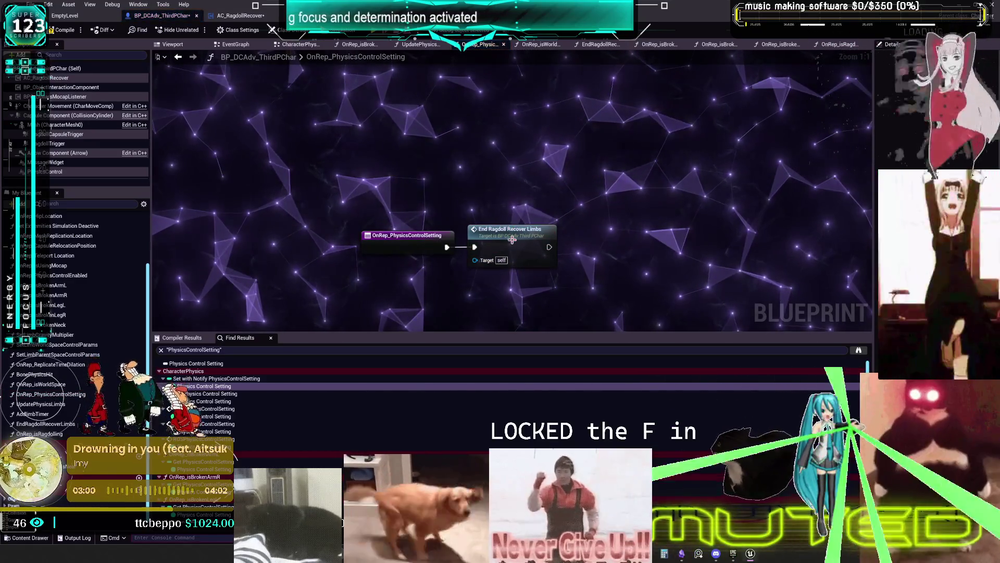
Step: Open EndRagdollRecoverLimbs and pan through Select and Update Physics Limbs nodes to the ragdoll feet Switch on Int
double_click(512, 238)
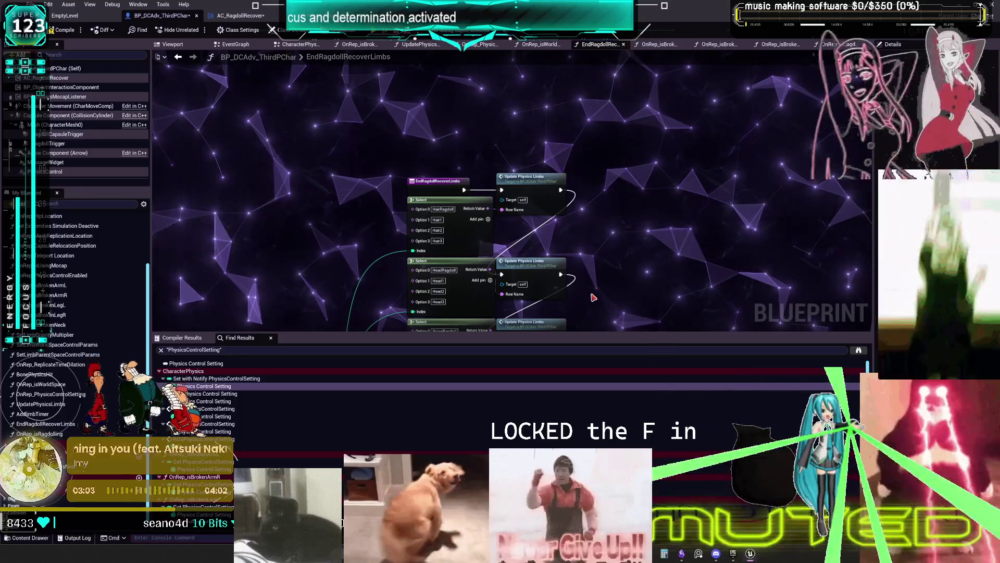
left_click_drag(592, 295, 554, 53)
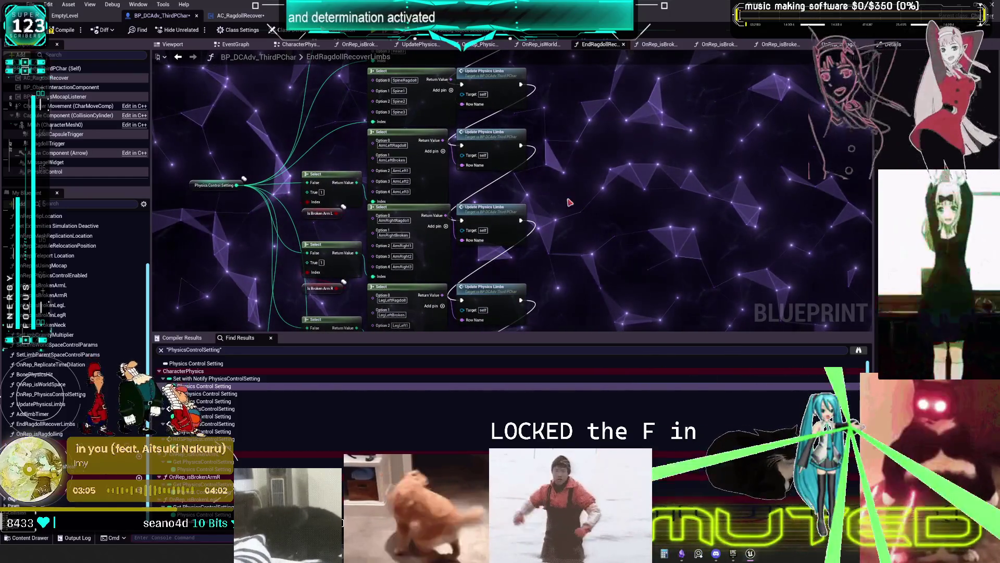
left_click_drag(565, 162, 604, 323)
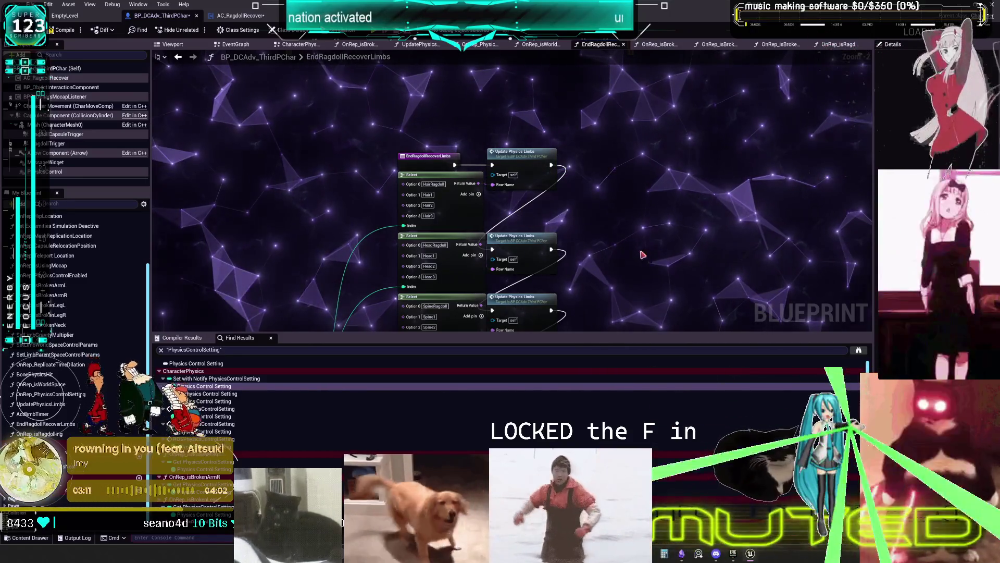
mouse_move(643, 255)
left_mouse_down()
mouse_move(652, 149)
mouse_move(646, 0)
left_mouse_up()
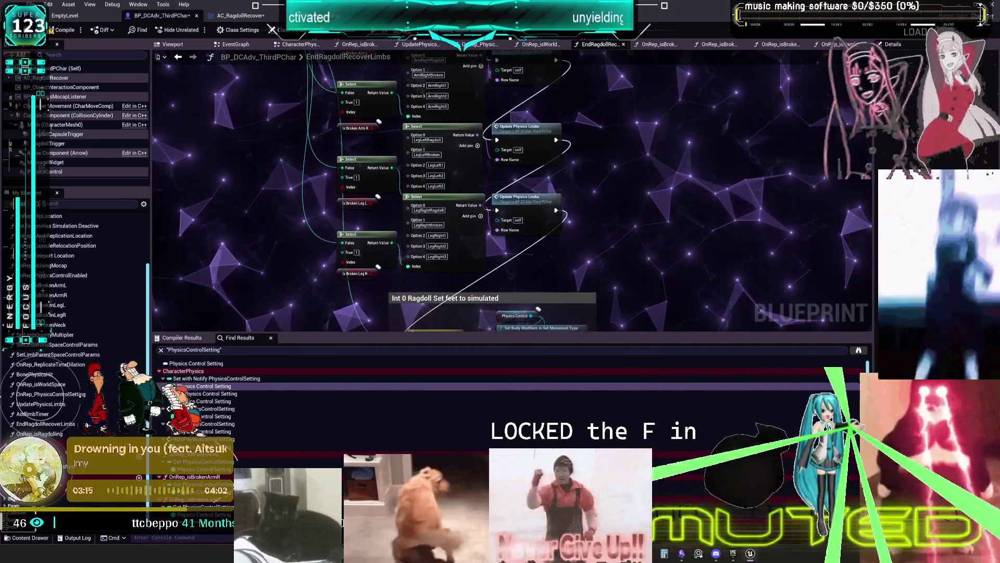
mouse_move(646, 83)
left_mouse_down()
mouse_move(629, 0)
mouse_move(625, 53)
left_mouse_up()
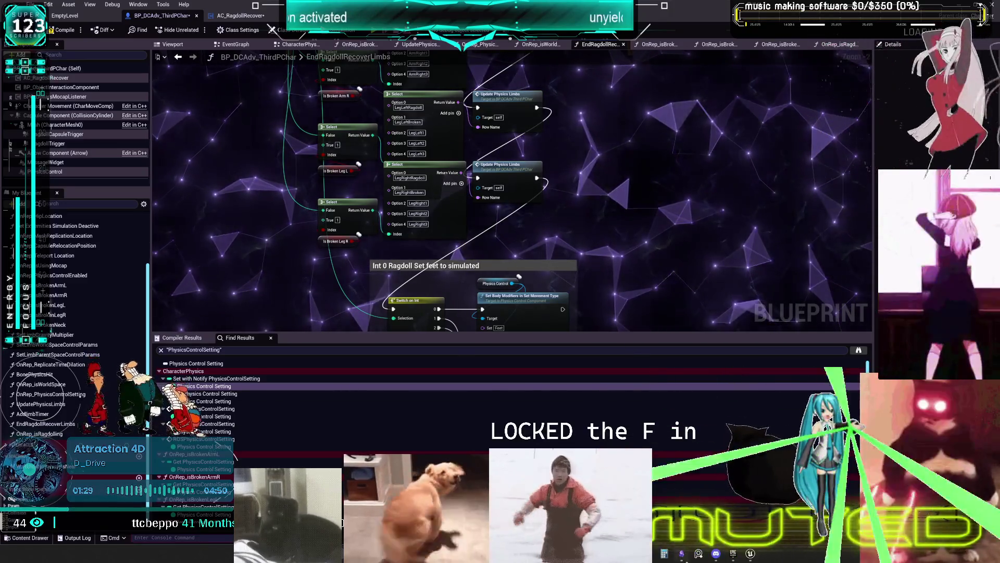
Step: Switch from the Unreal Blueprint editor to the Obsidian TO DO CHART canvas
key("alt+Tab")
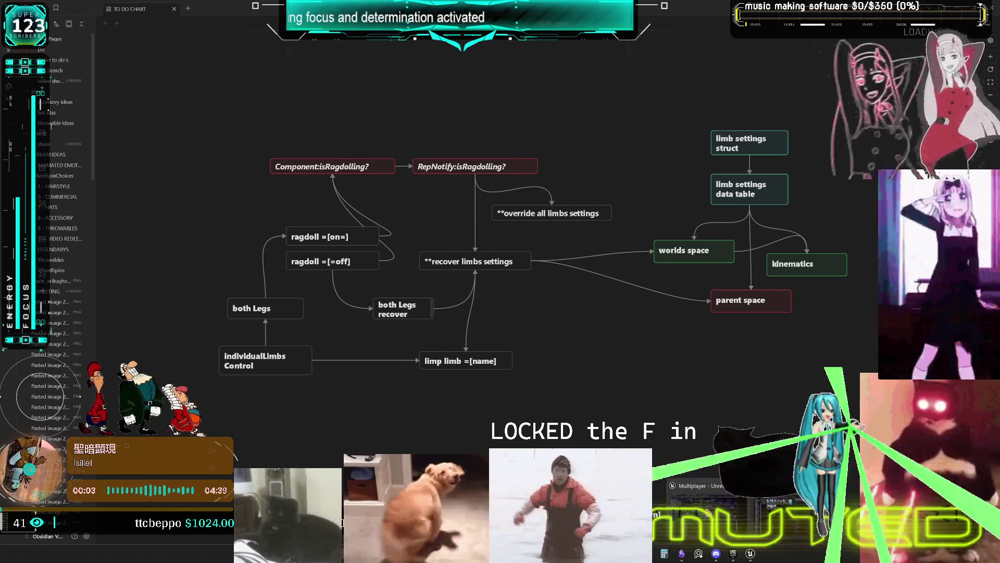
Step: Switch from the Obsidian TO DO CHART canvas back to the Unreal Engine Blueprint editor
key("alt+Tab")
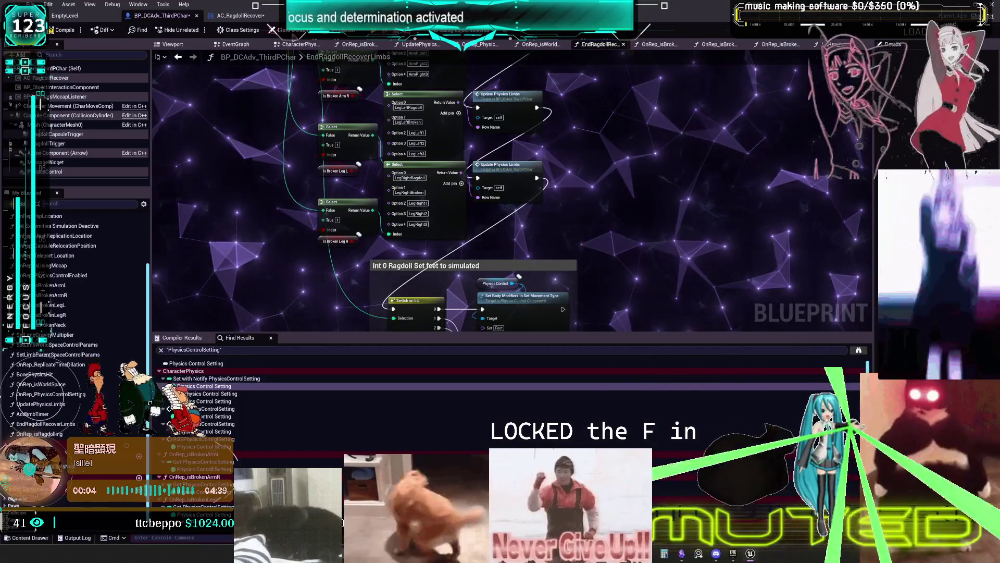
Step: Open AC_RagdollRecover's RagdollBeginNodes graph and pan to the ROSToggle Ragdoll Physics node chain
scroll(449, 327, "up", 1)
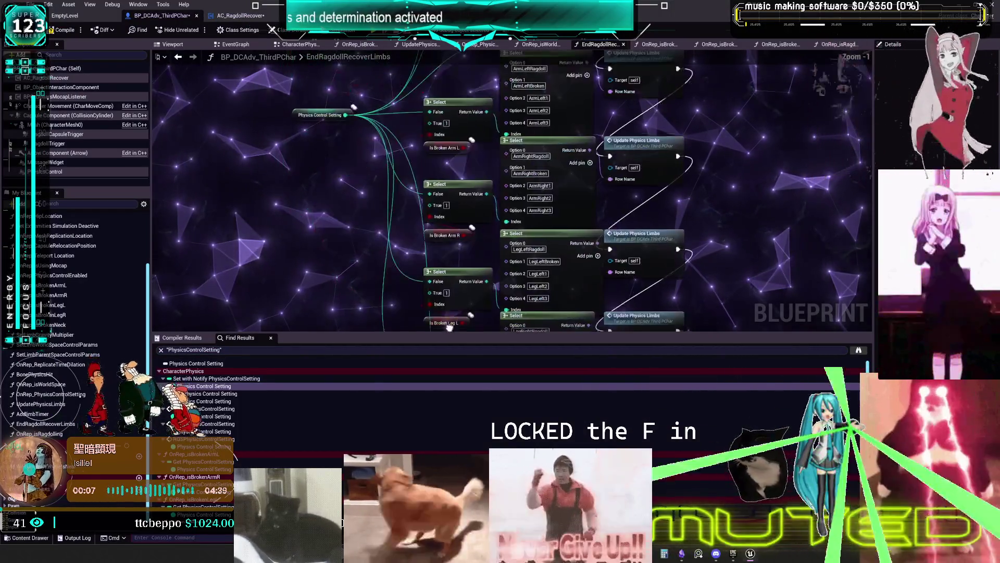
left_click(240, 15)
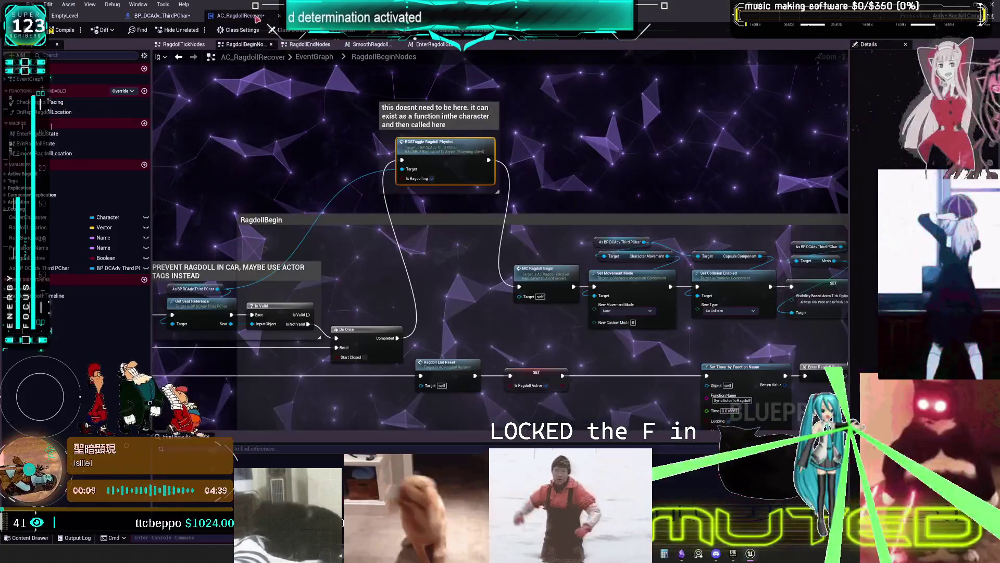
left_click_drag(373, 262, 324, 320)
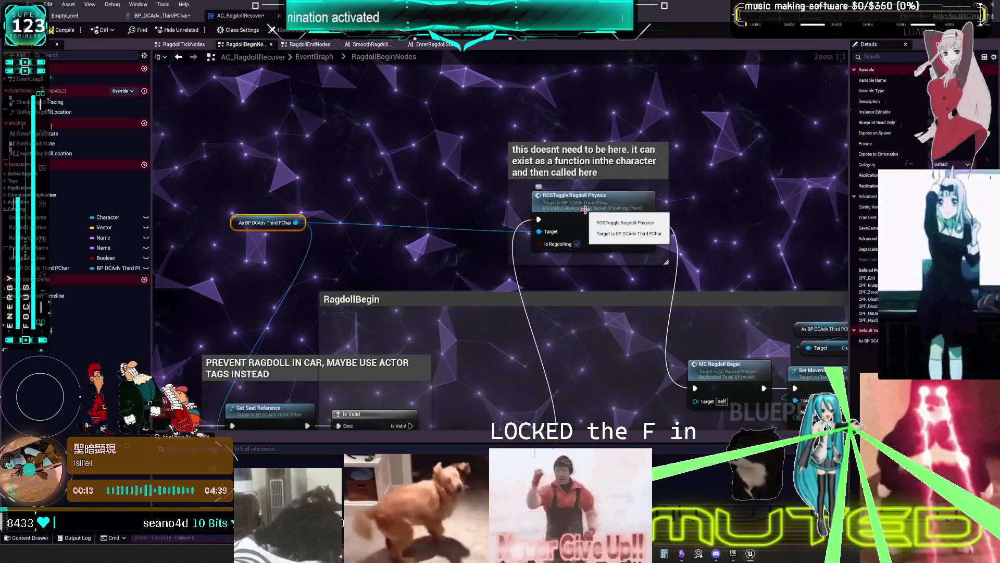
scroll(364, 198, "up", 1)
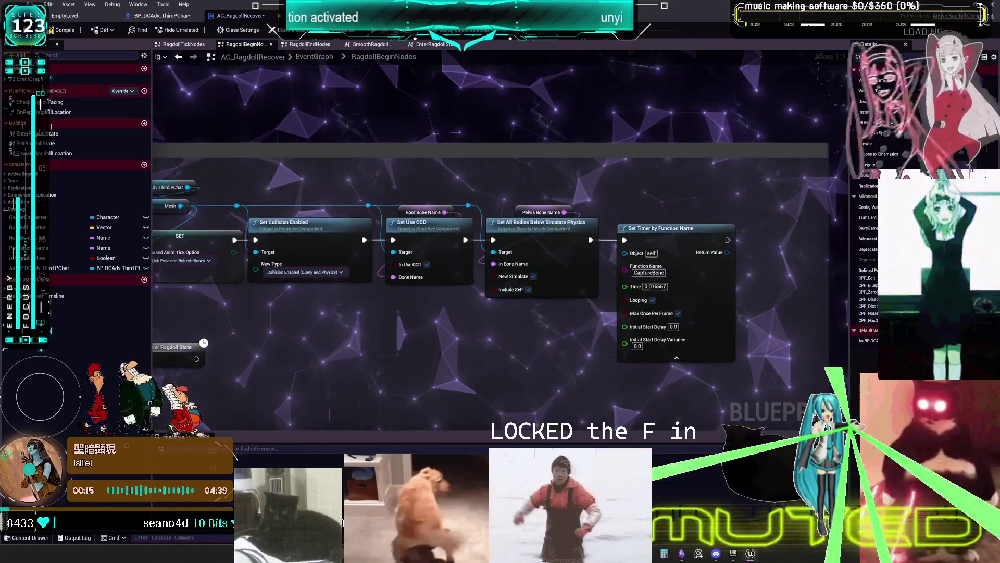
scroll(408, 207, "down", 1)
left_click_drag(240, 205, 289, 186)
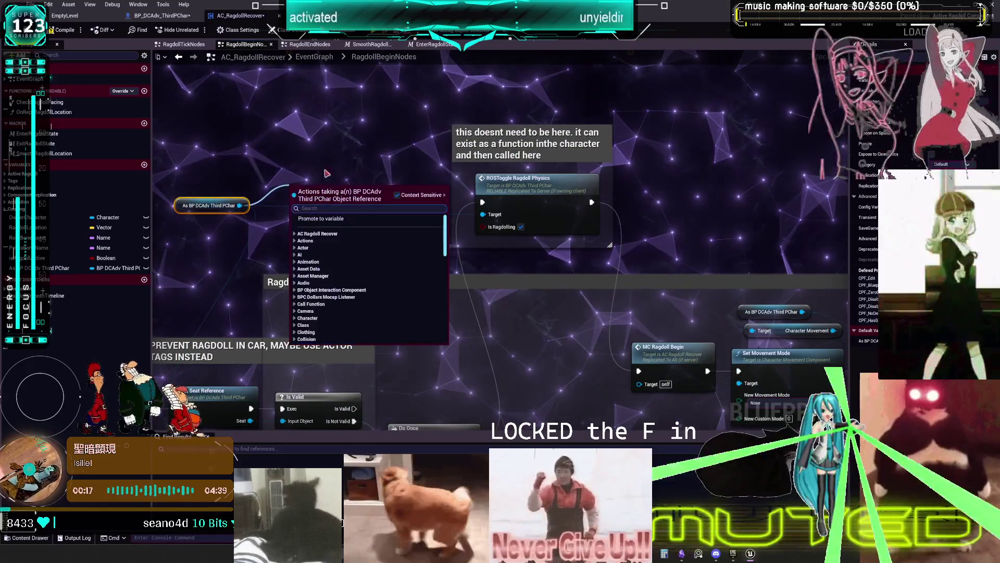
Step: Cancel the 'set' action search and check the Physics Control Setting variable in the character blueprint
type("set")
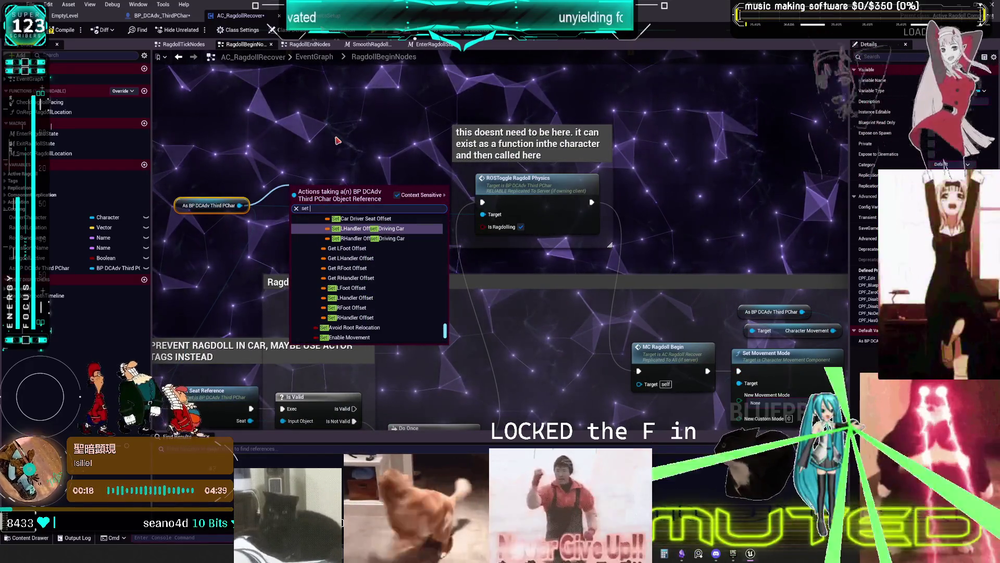
key("Escape")
left_click(176, 15)
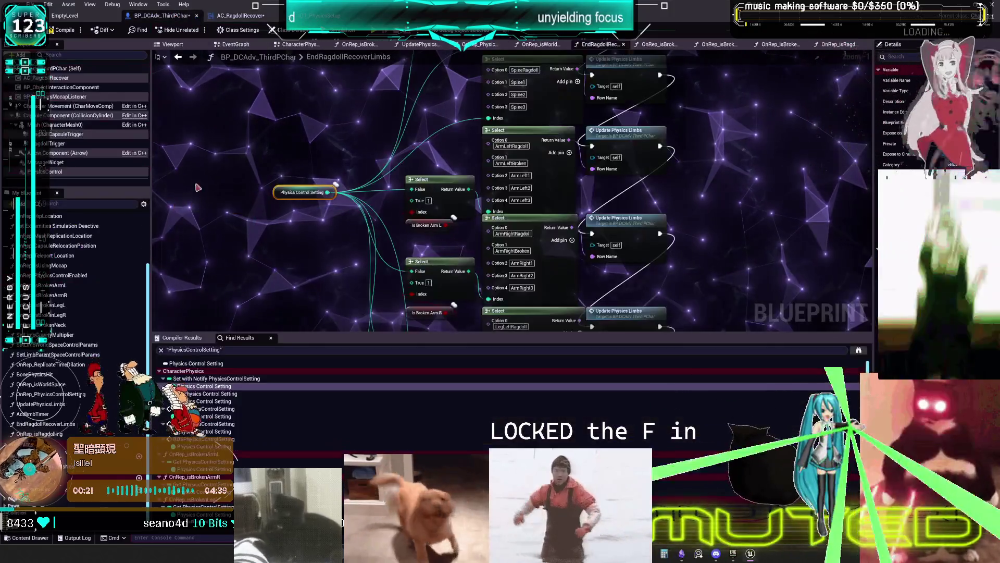
left_click(240, 15)
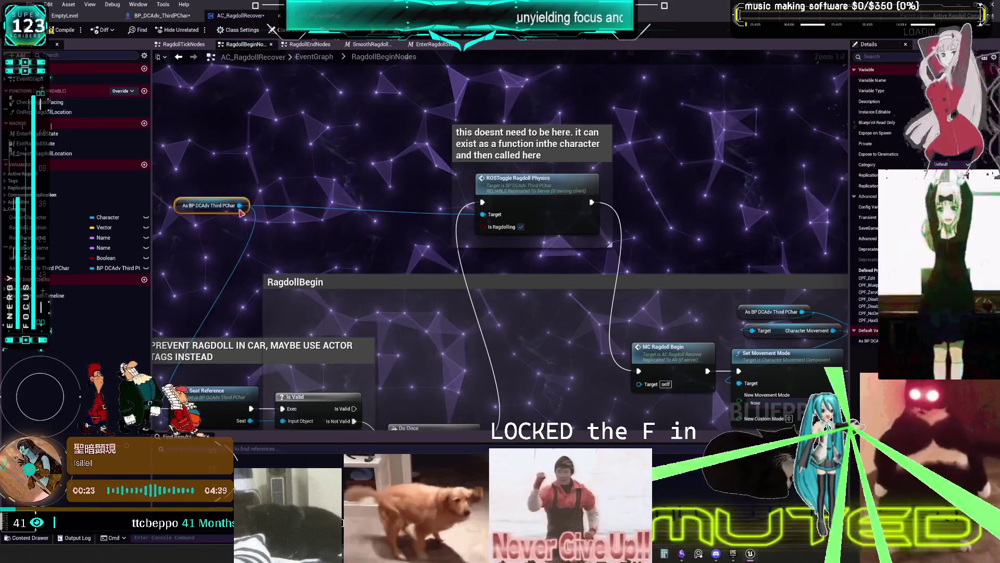
Step: Add a Set Physics Control Setting w/ Notify node from the As BP DCAdv Third PChar pin and delete the selected ROSToggle Ragdoll Physics node
left_click_drag(240, 205, 265, 184)
type("set physic")
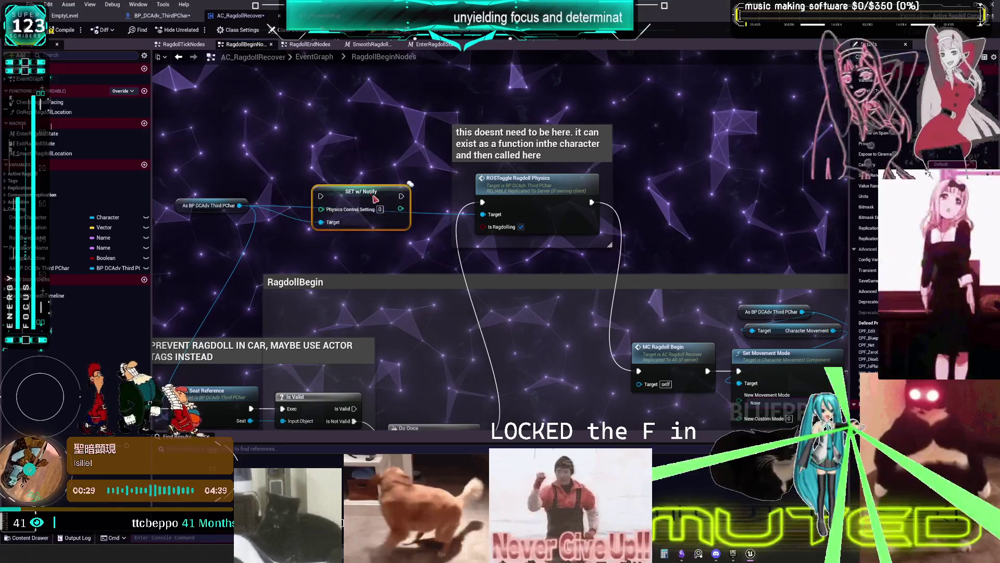
left_click(574, 169)
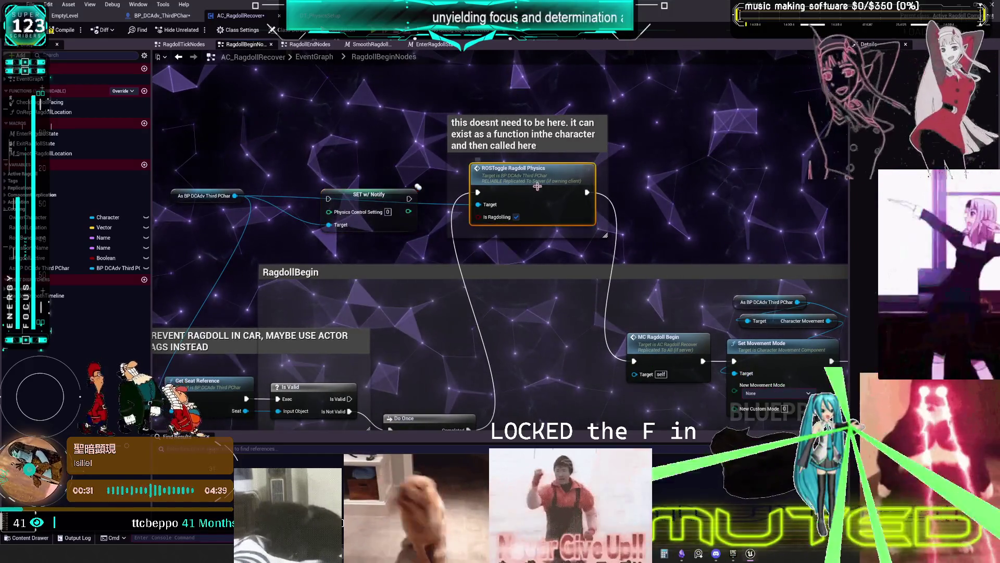
key("Delete")
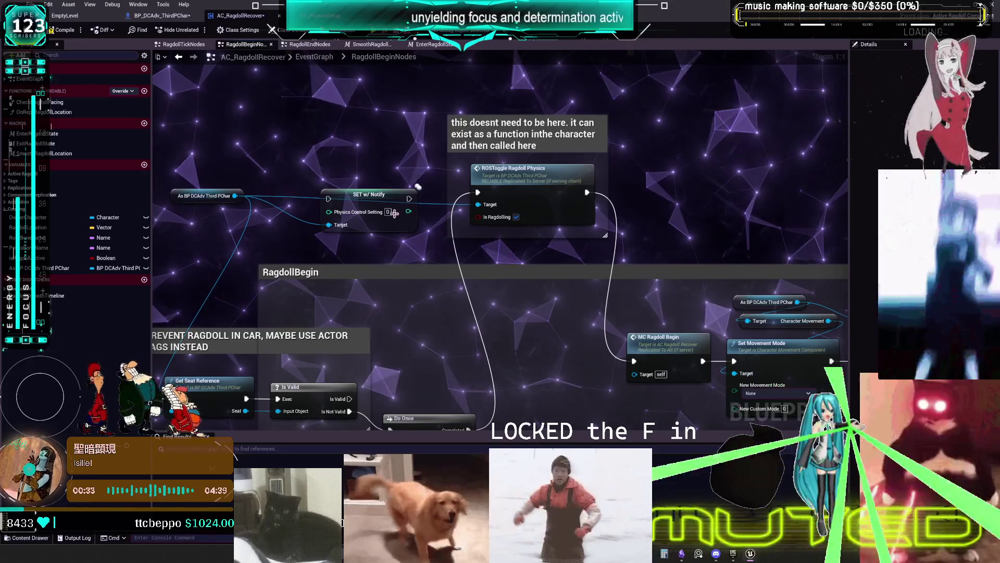
right_click(376, 176)
Step: Wrap the SET w/ Notify node in a comment and start its title as 'this sets ever'
left_click(348, 186)
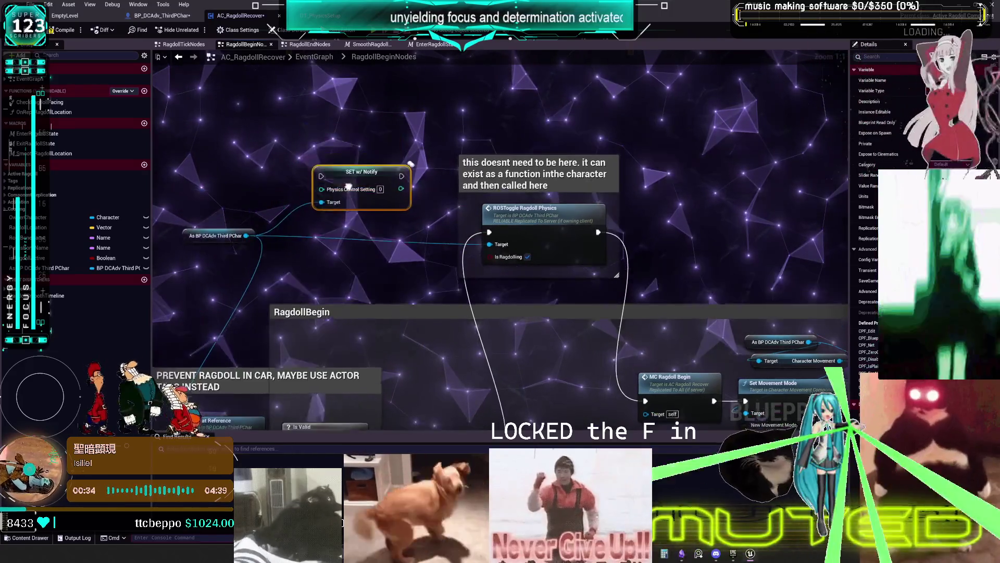
type("cthis con")
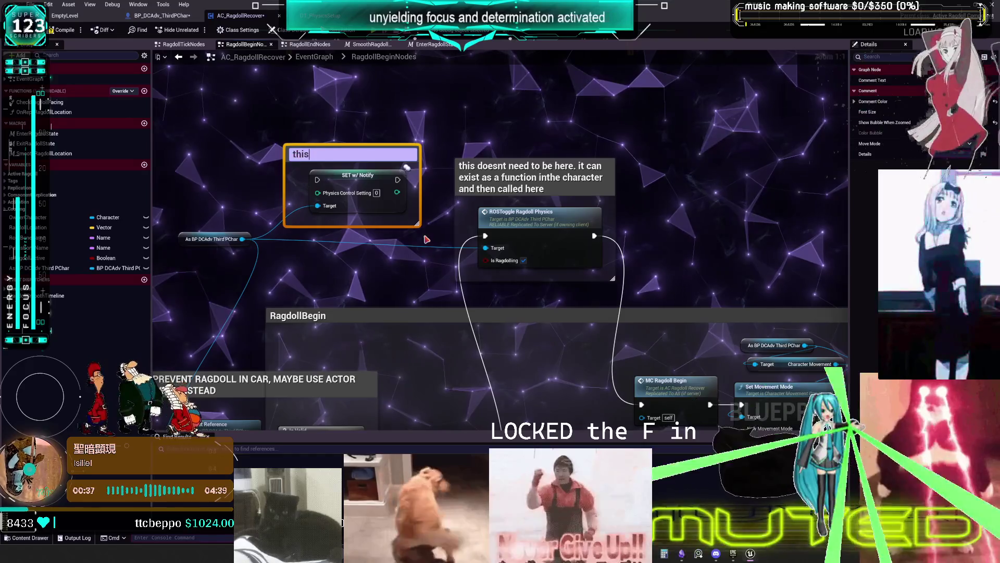
key("BackSpace")
key("BackSpace")
key("BackSpace")
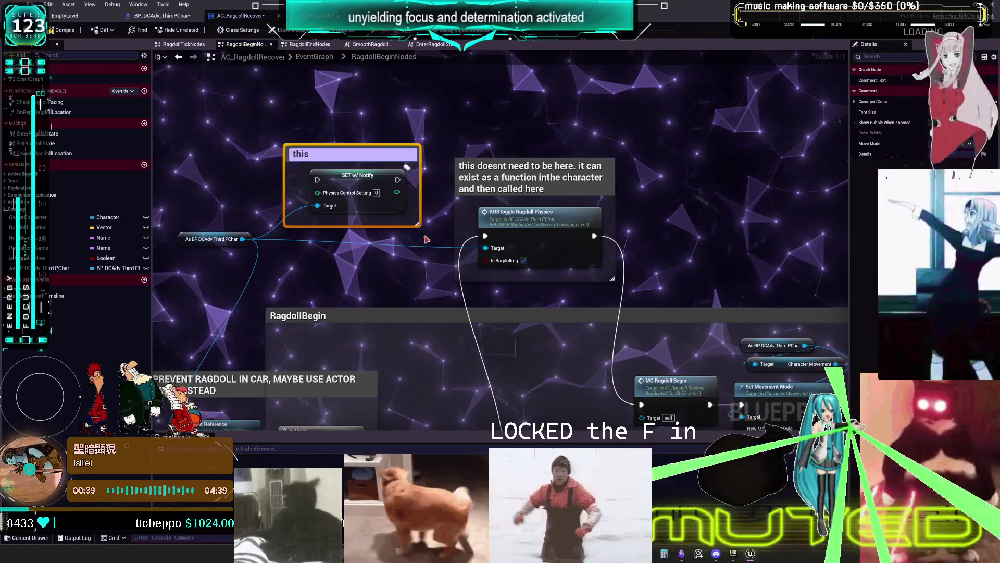
type(" sets ever")
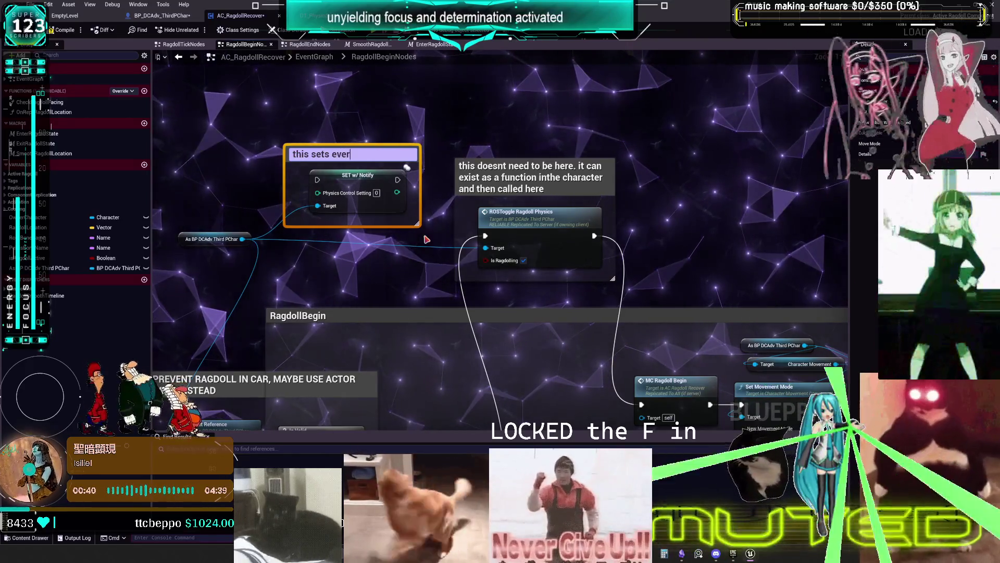